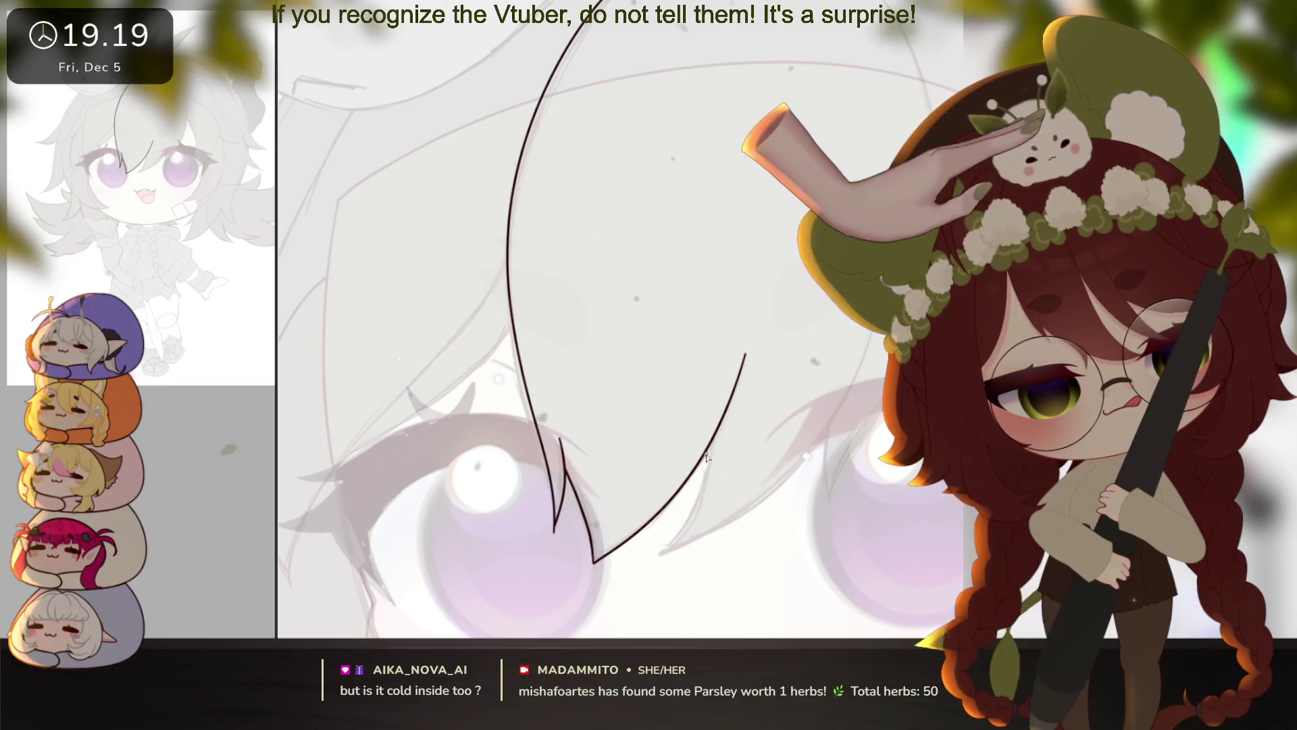
Step: Ink the first bang strands and the outer top curve, undoing and restoring strokes to fix them
mouse_move(707, 453)
mouse_down()
mouse_move(661, 555)
mouse_move(770, 486)
mouse_move(878, 226)
mouse_up()
drag(835, 469, 775, 529)
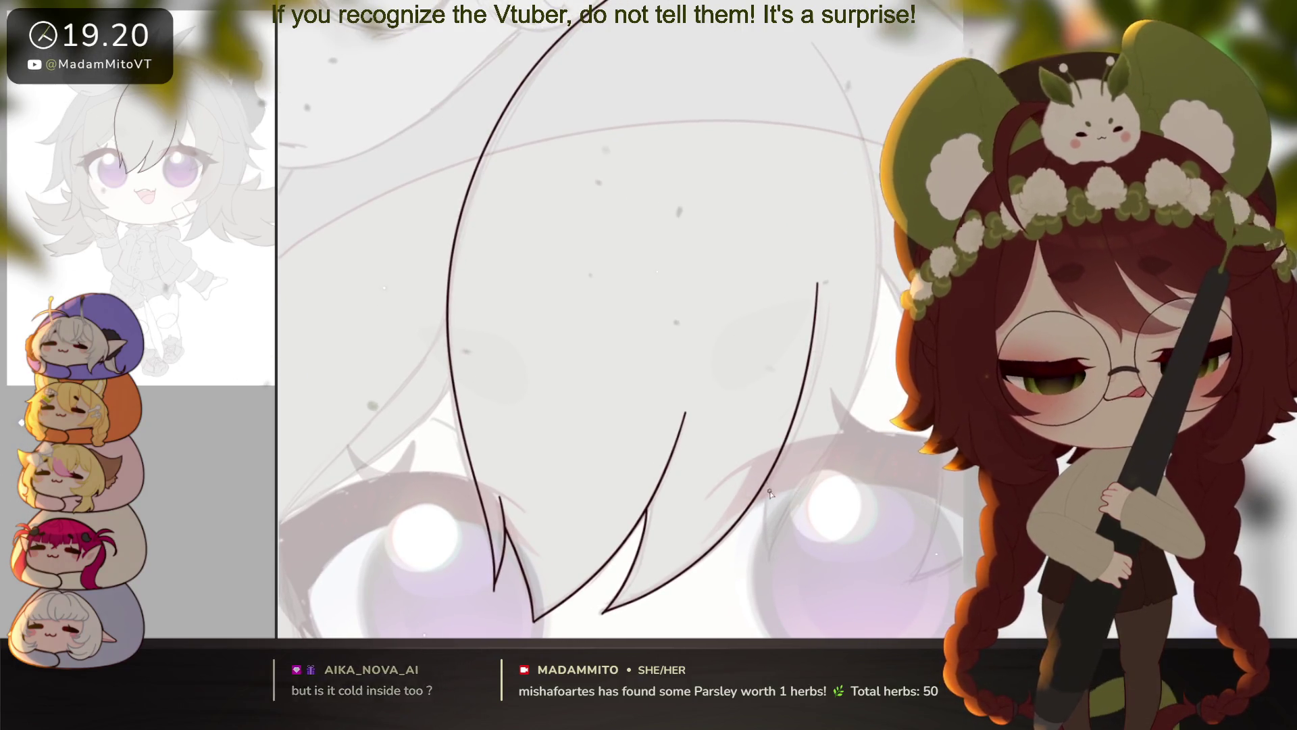
mouse_move(764, 493)
mouse_down()
mouse_move(768, 560)
mouse_move(872, 256)
mouse_up()
drag(865, 141, 810, 27)
key(ctrl+z)
key(ctrl+z)
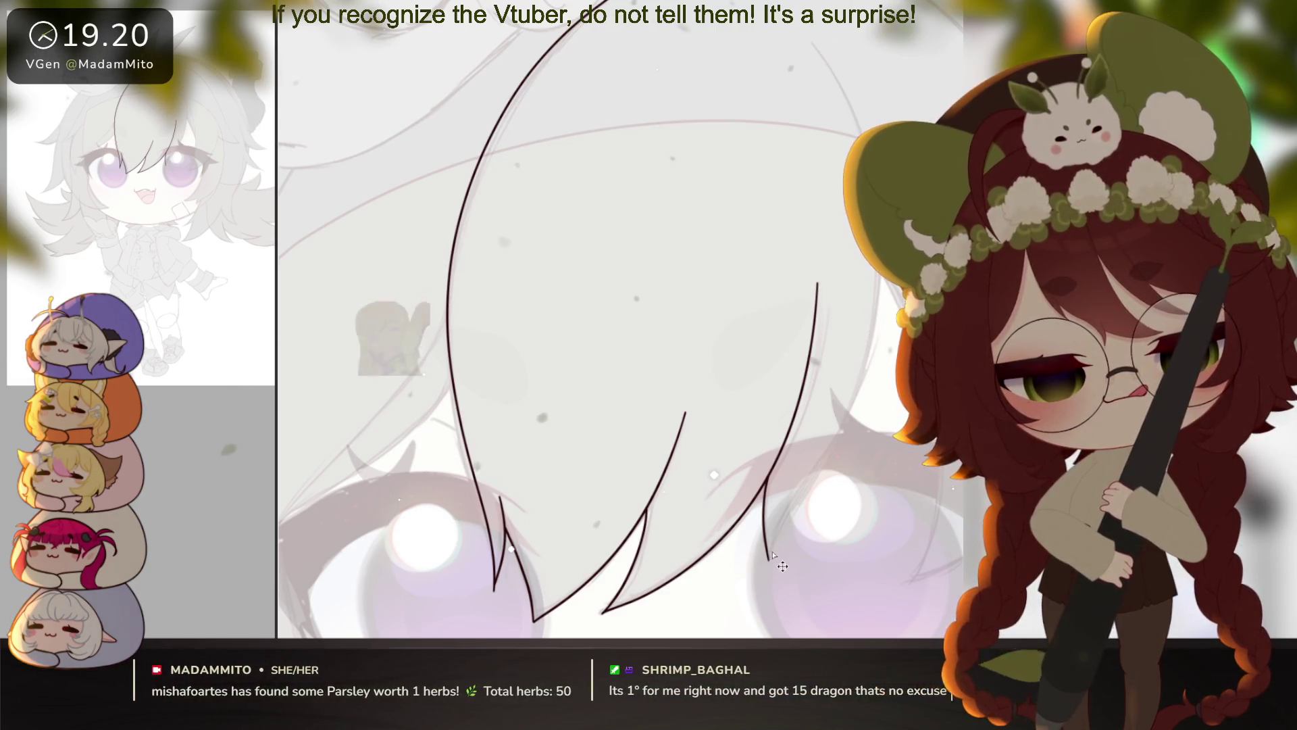
key(ctrl+y)
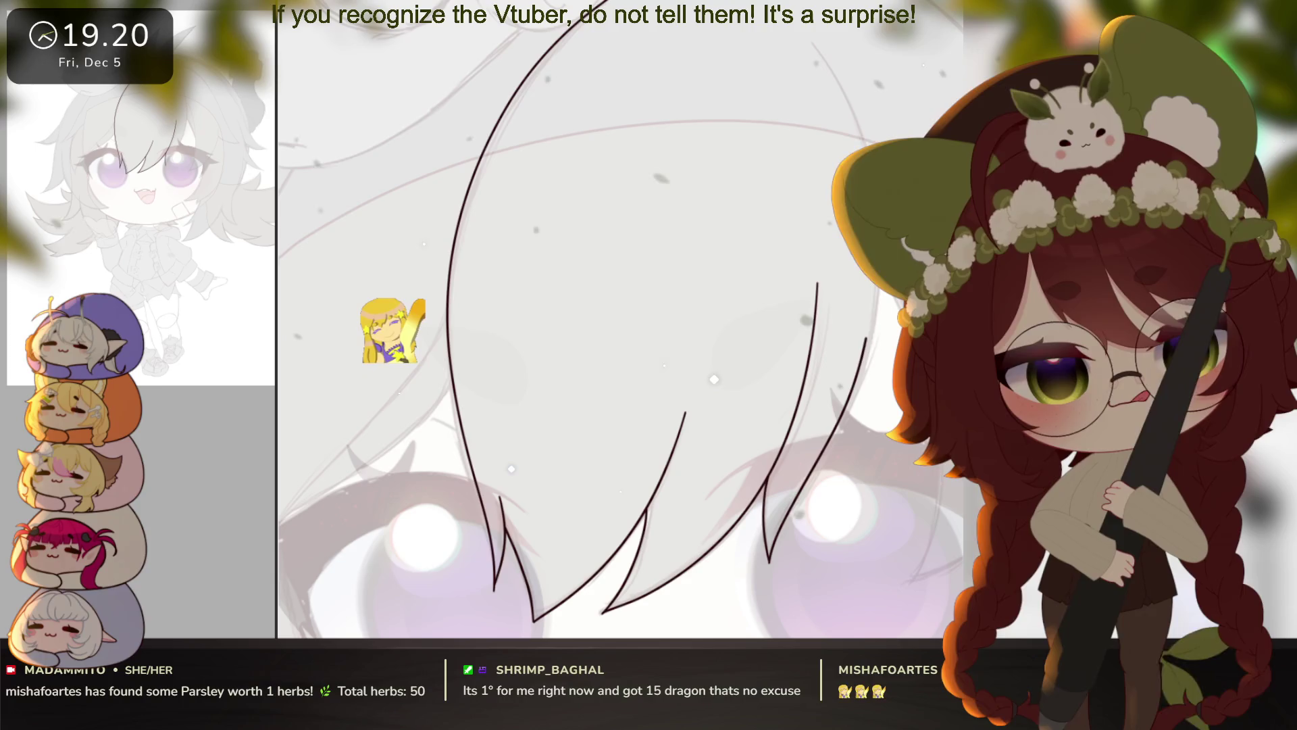
key(ctrl+y)
drag(855, 419, 829, 536)
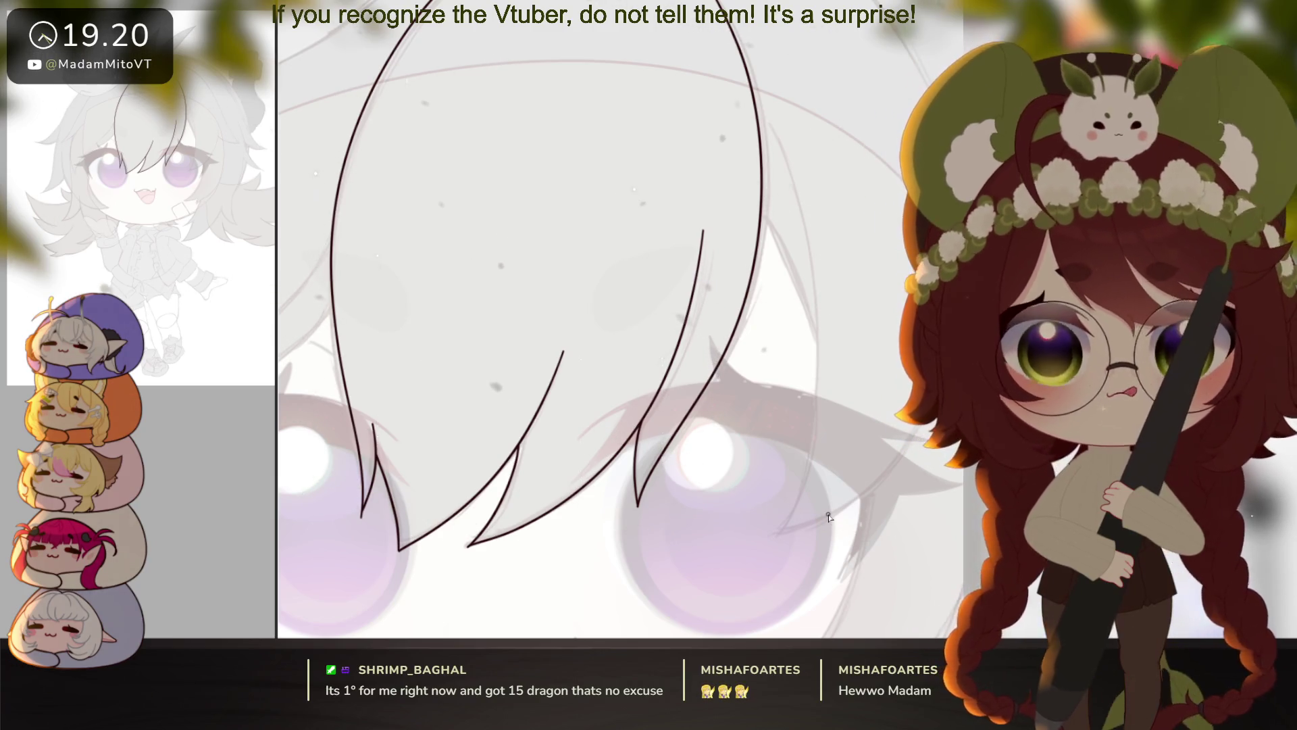
Step: Redraw the curved right hair strand lower down, extending it upward to a curled end
scroll(814, 372, down, 2)
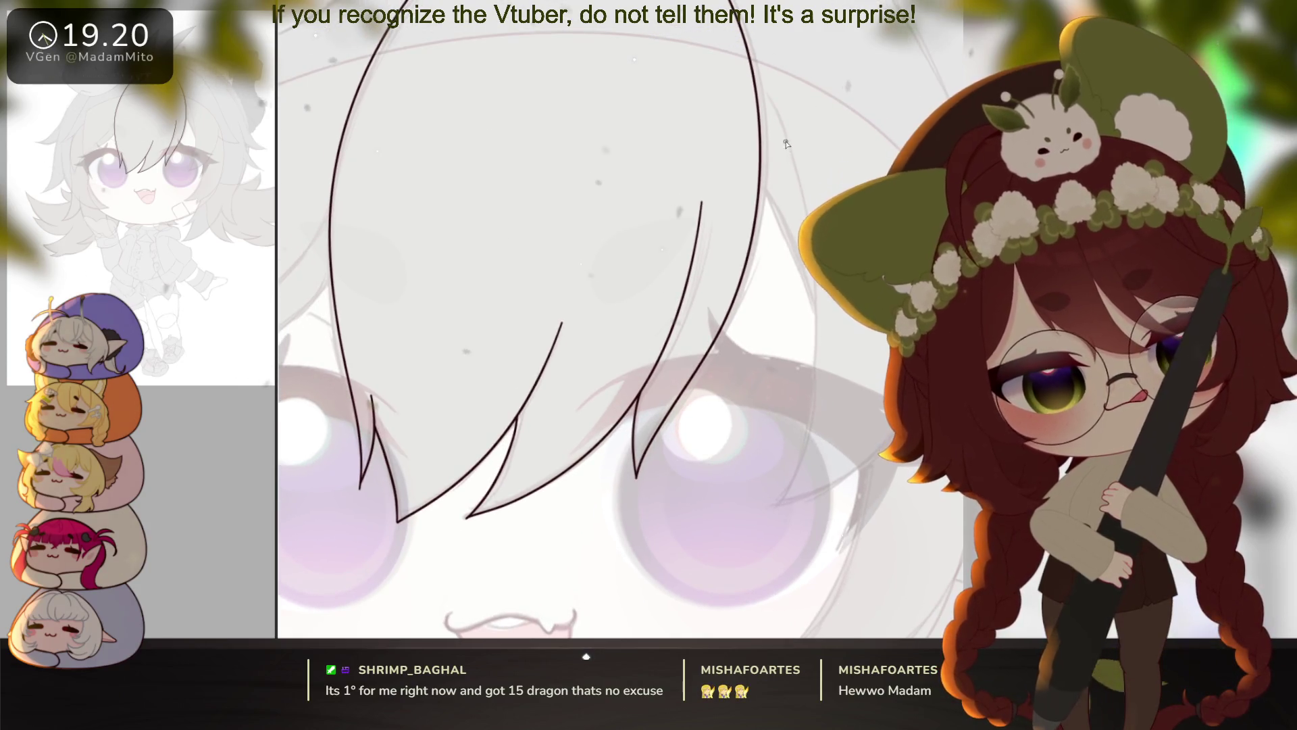
mouse_move(775, 112)
mouse_down()
mouse_move(815, 284)
mouse_move(799, 453)
mouse_up()
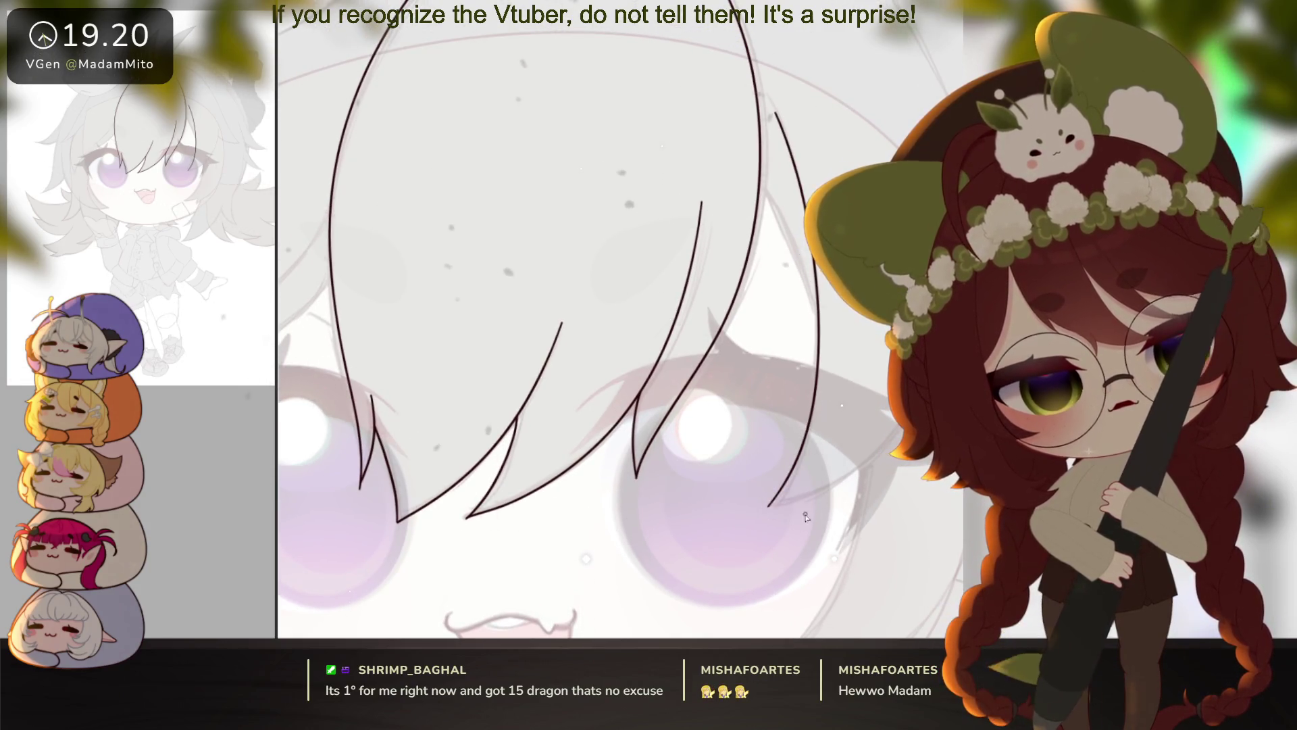
key(ctrl+z)
drag(819, 331, 769, 505)
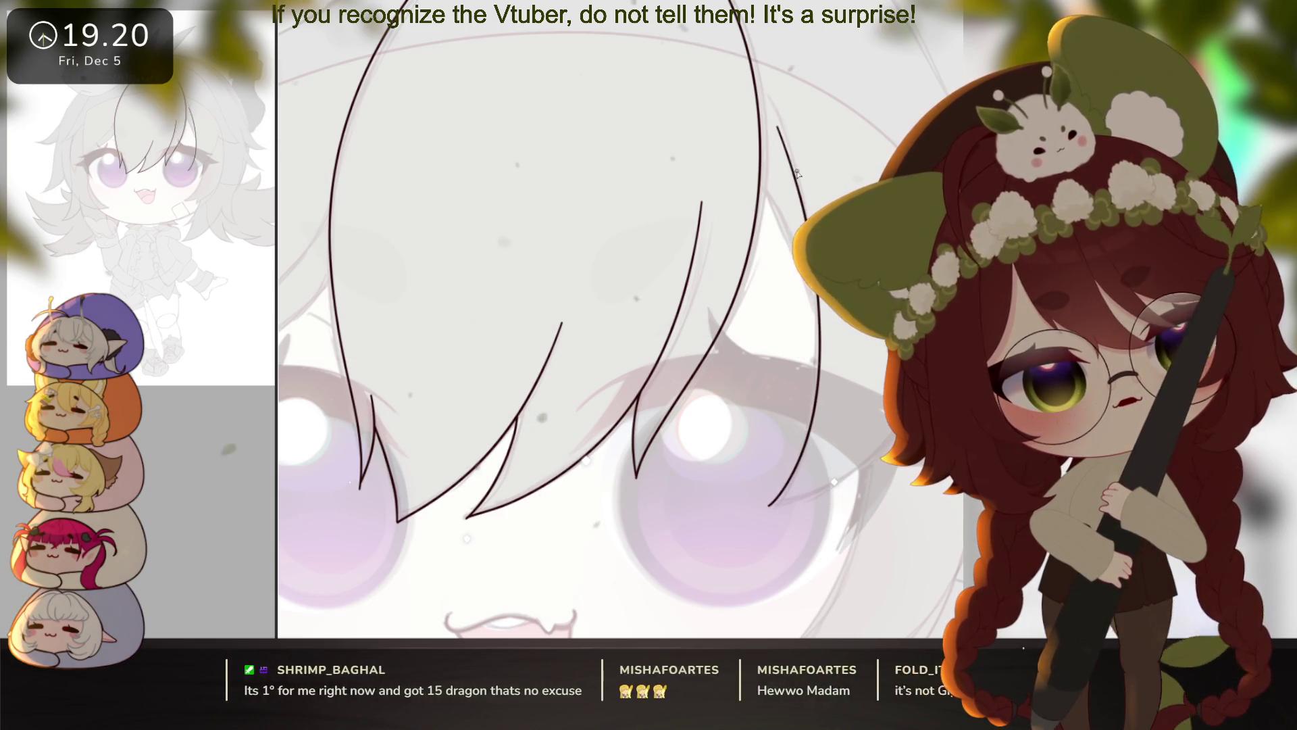
drag(778, 128, 819, 331)
drag(800, 523, 749, 536)
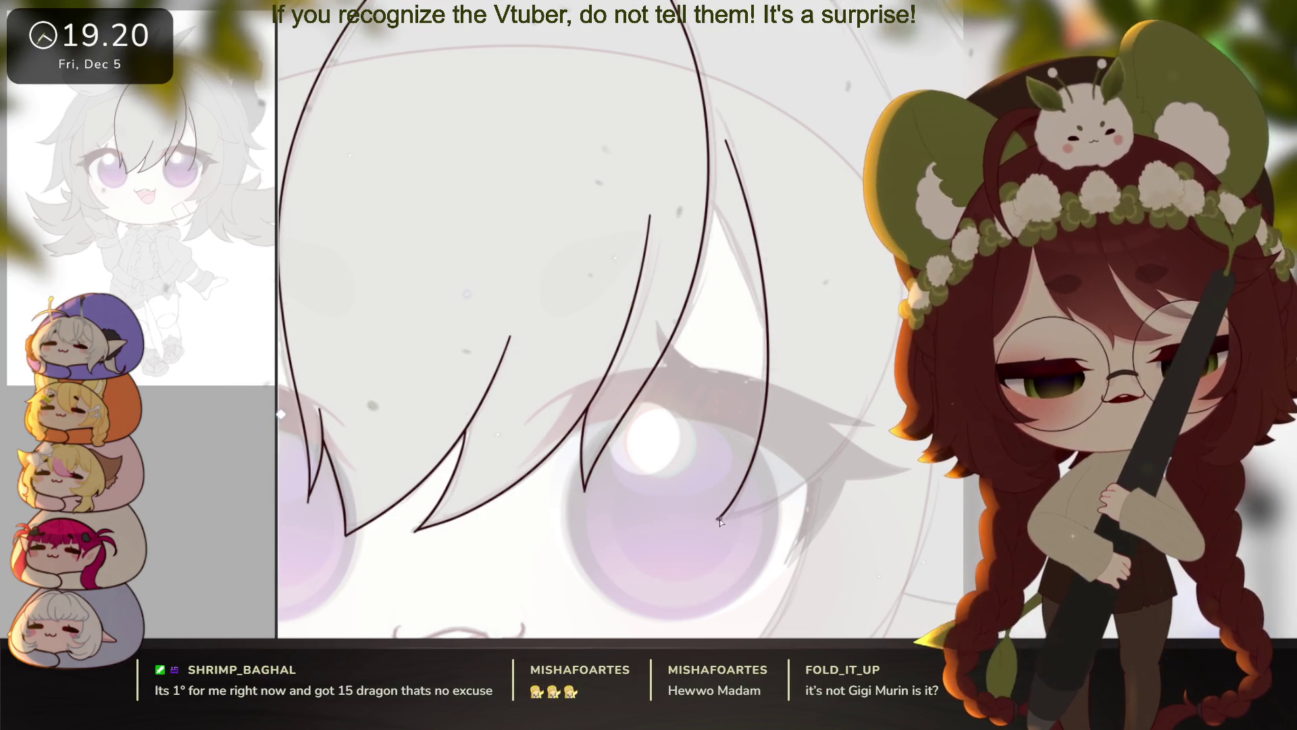
drag(719, 518, 835, 459)
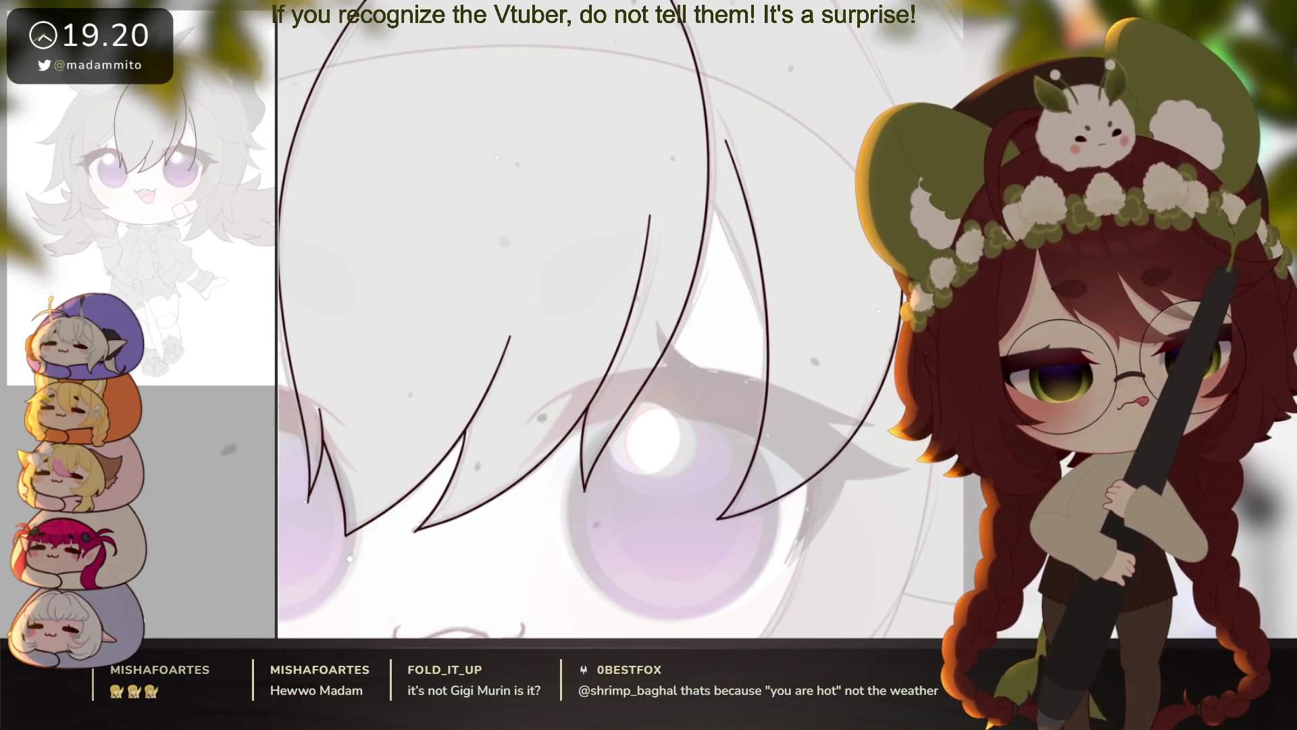
scroll(876, 457, up, 3)
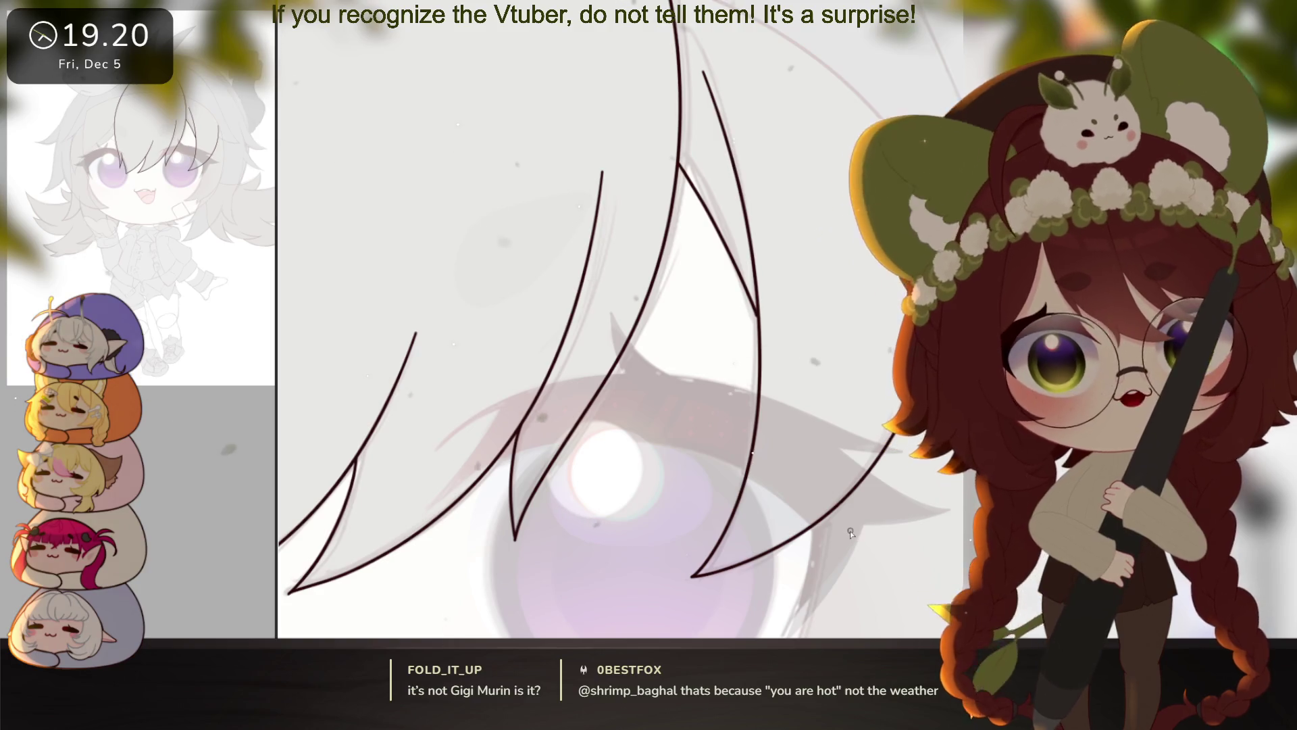
drag(851, 534, 832, 511)
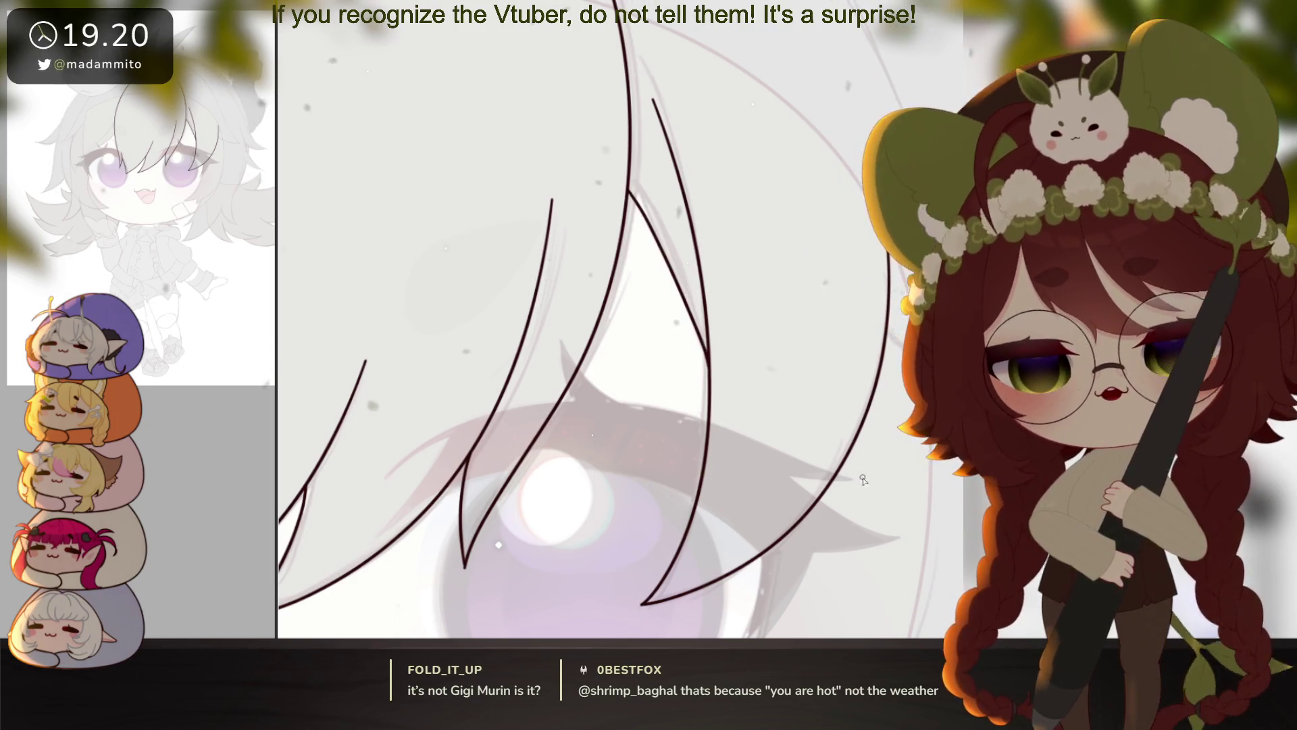
mouse_move(863, 479)
mouse_down()
mouse_move(833, 509)
mouse_move(837, 492)
mouse_move(790, 500)
mouse_move(872, 368)
mouse_move(871, 275)
mouse_move(889, 410)
mouse_up()
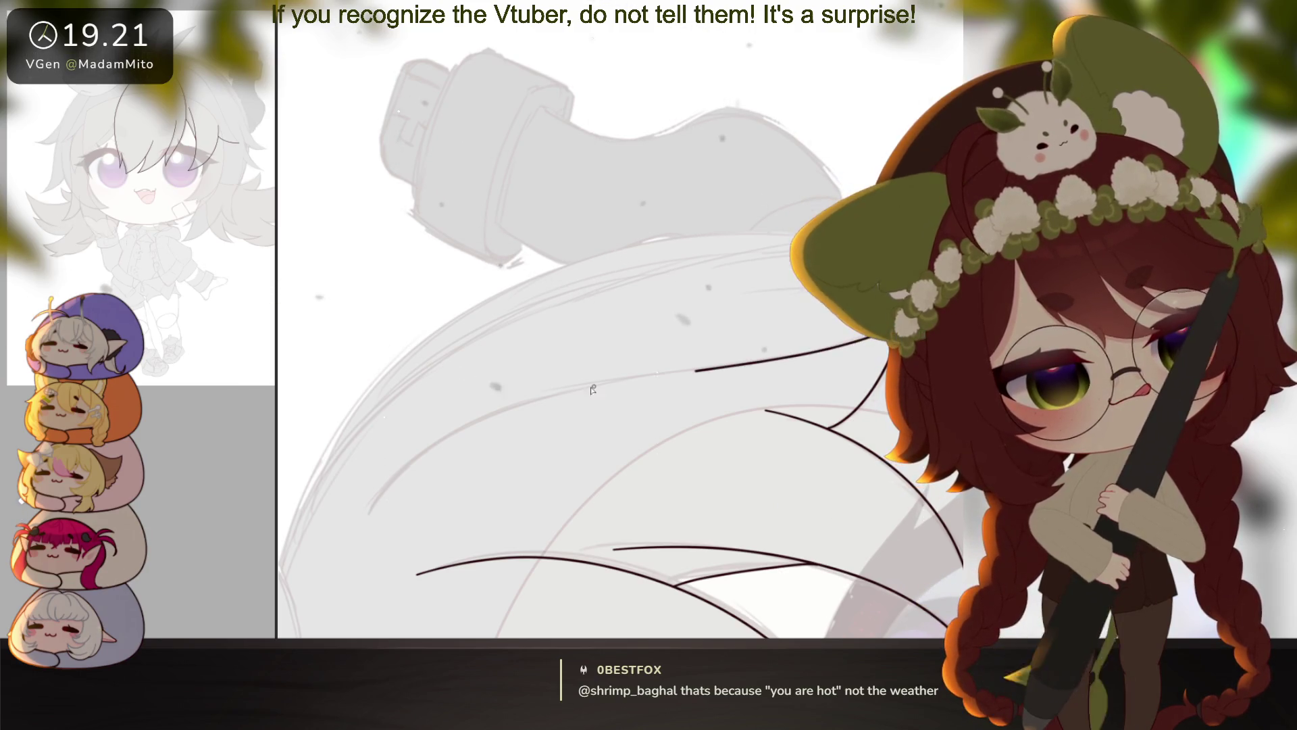
Step: Ink a strand down to the existing line's tip and a long strand sweeping up from it
mouse_move(743, 514)
mouse_down()
mouse_move(622, 498)
mouse_move(781, 338)
mouse_move(737, 513)
mouse_move(738, 310)
mouse_move(604, 446)
mouse_move(569, 569)
mouse_up()
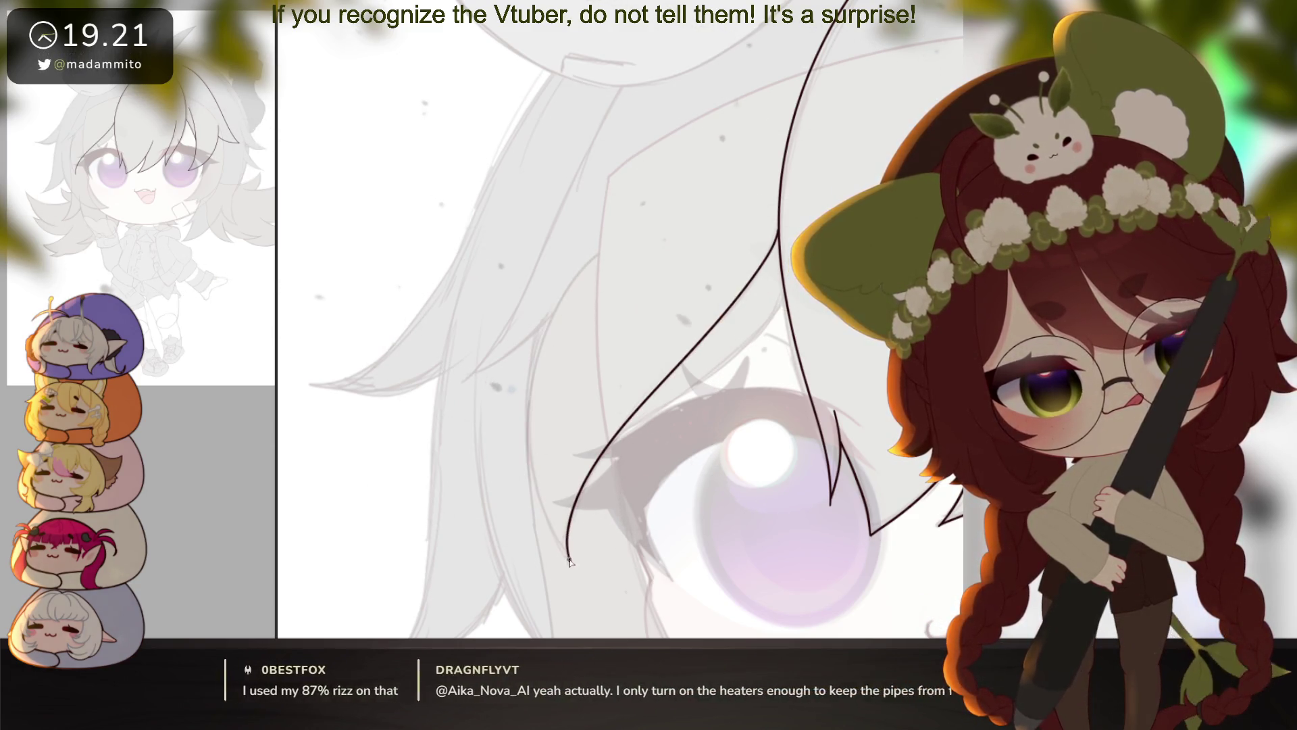
drag(526, 446, 570, 559)
scroll(698, 424, up, 2)
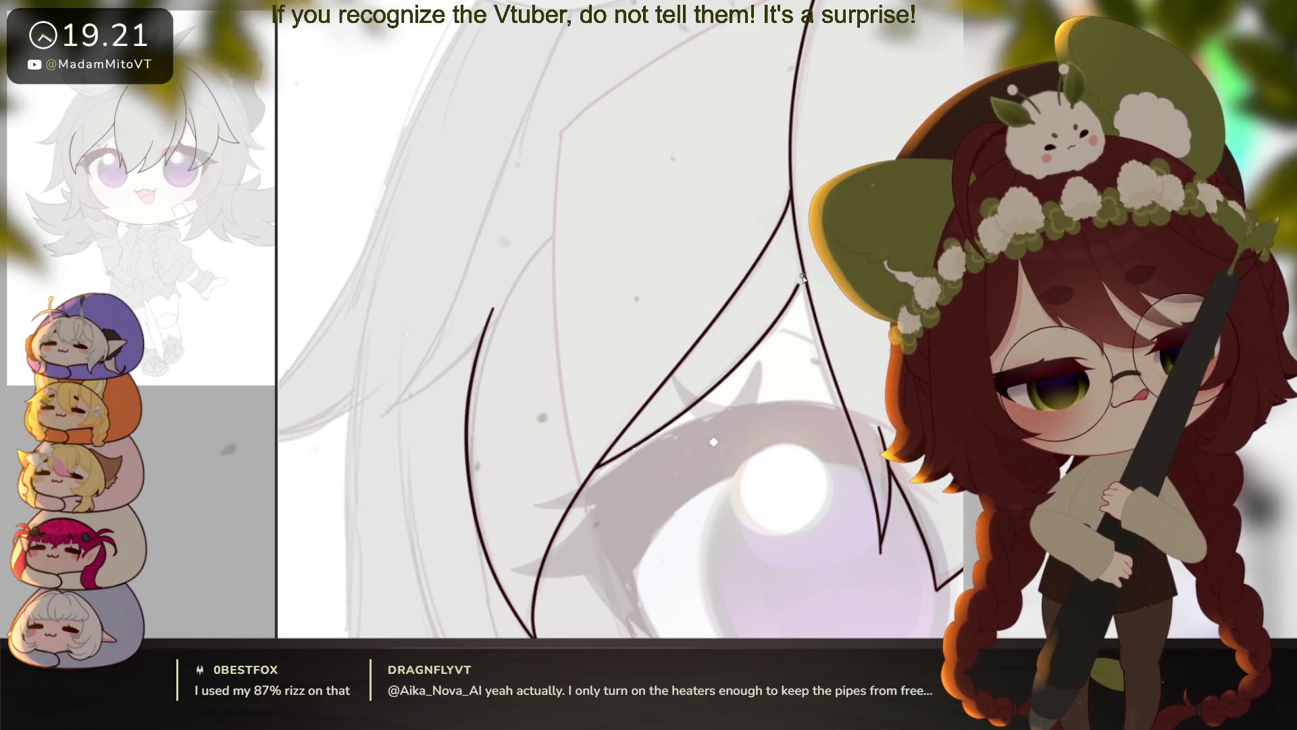
scroll(617, 415, up, 2)
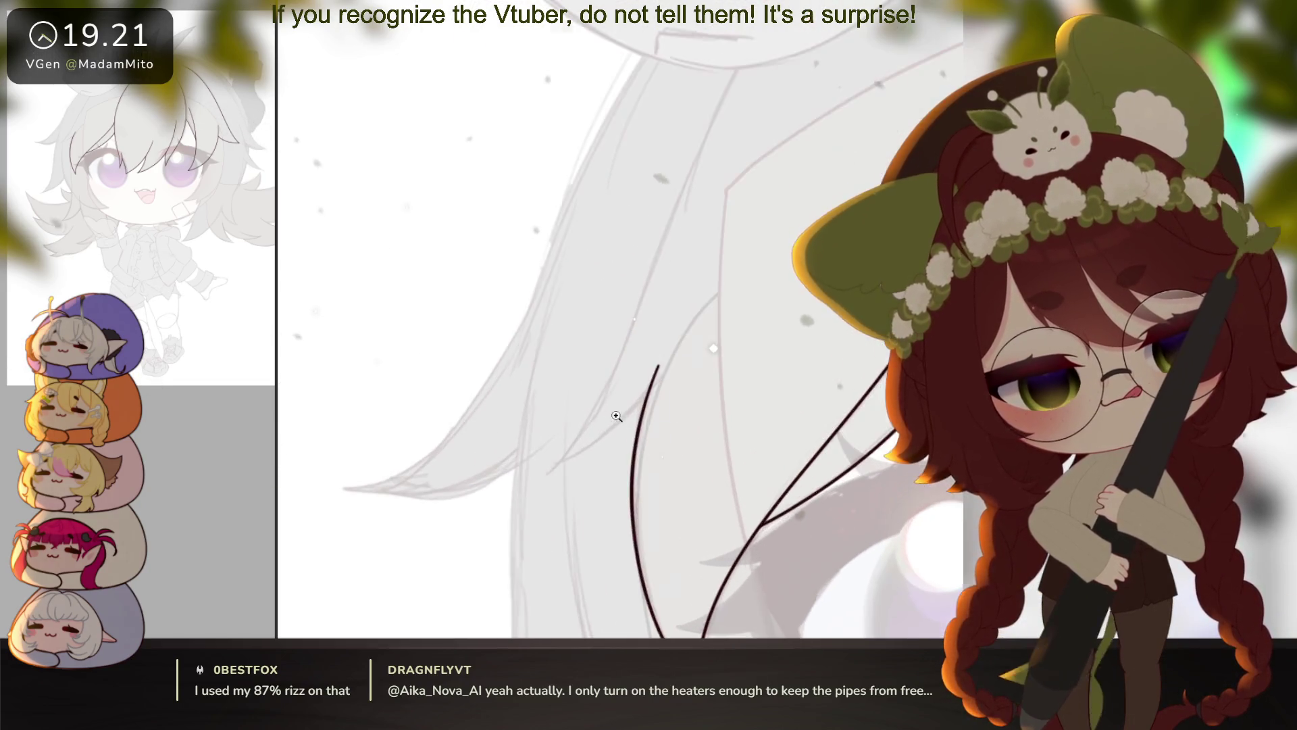
drag(617, 416, 676, 446)
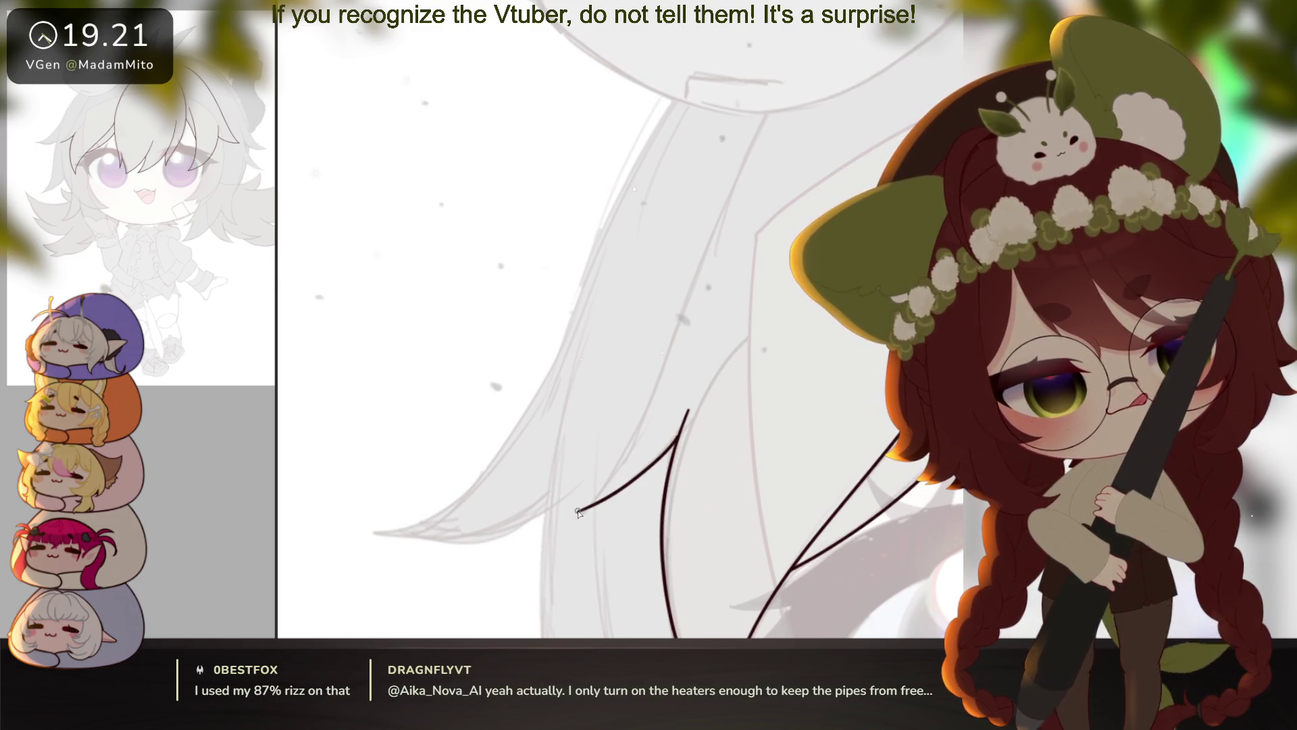
mouse_move(577, 512)
mouse_down()
mouse_move(632, 439)
mouse_move(852, 4)
mouse_up()
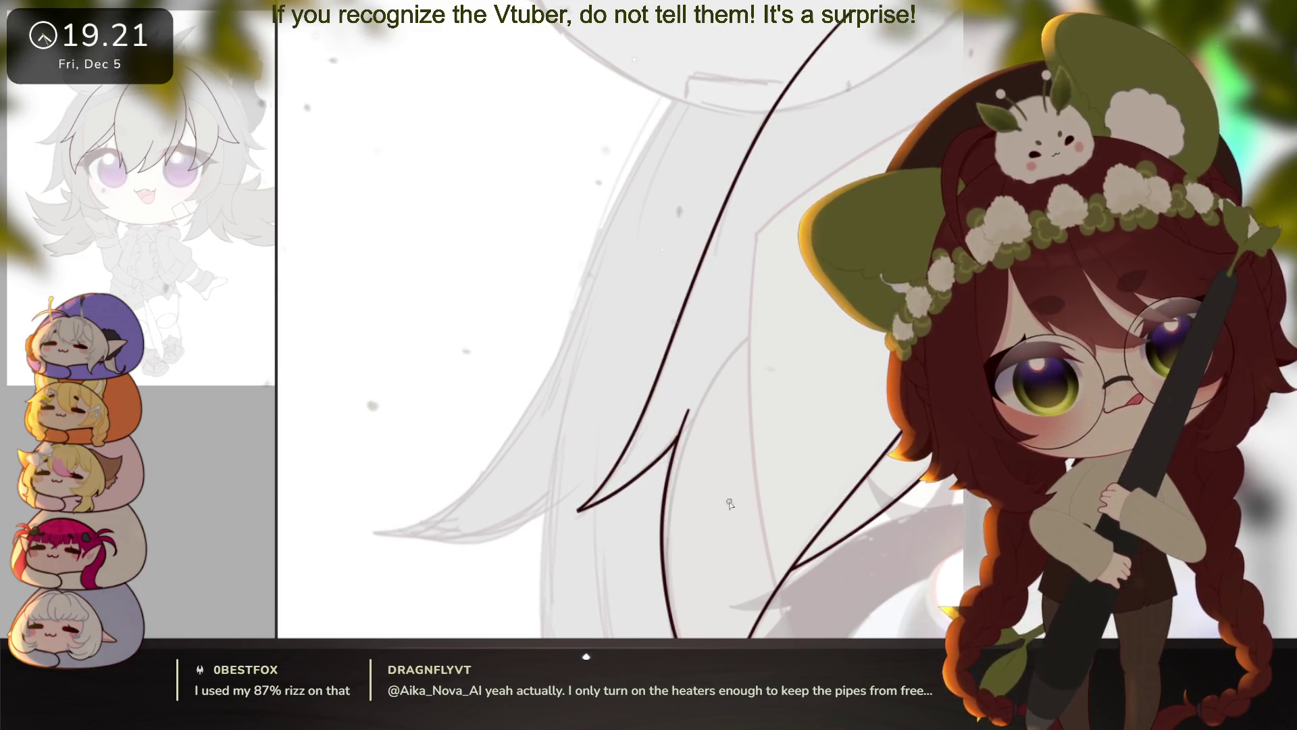
Step: Ink long strands along the eye's edge and curving beneath the eye
mouse_move(729, 503)
mouse_down()
mouse_move(729, 385)
mouse_move(758, 423)
mouse_move(737, 428)
mouse_up()
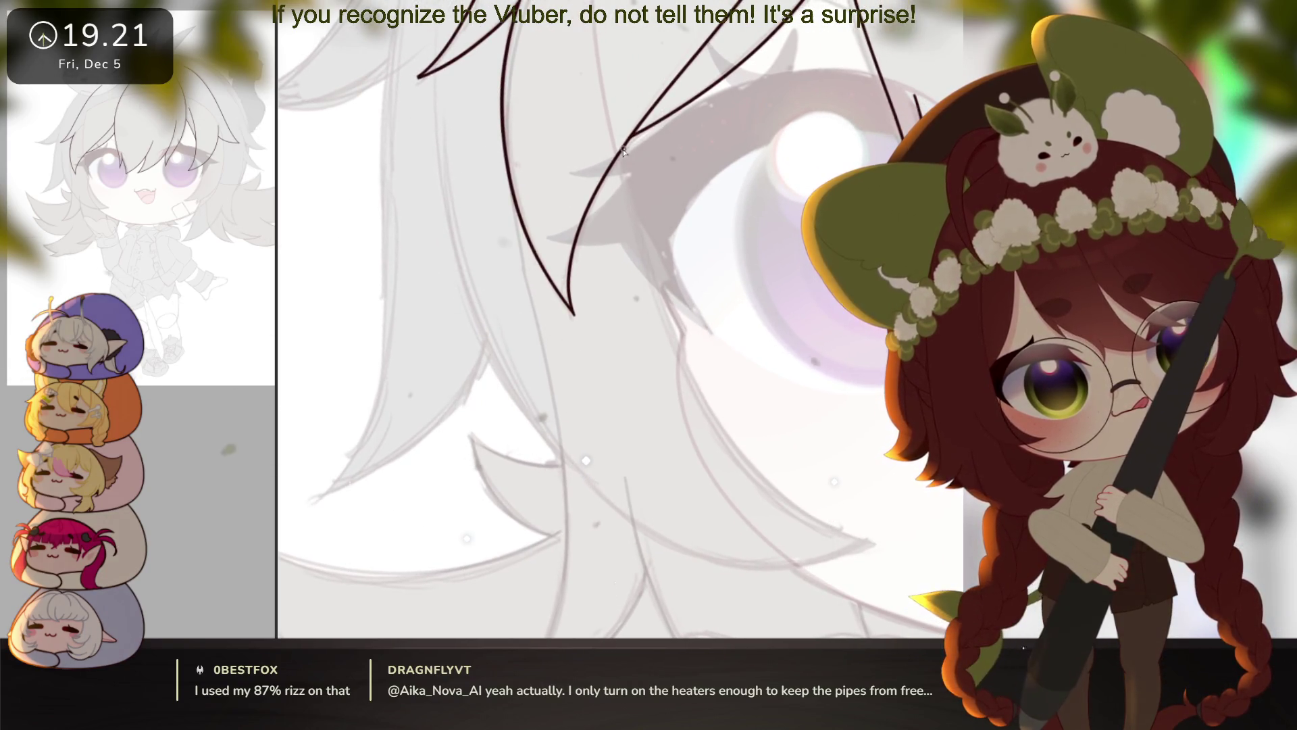
mouse_move(623, 154)
mouse_down()
mouse_move(635, 223)
mouse_move(728, 447)
mouse_move(892, 538)
mouse_move(878, 486)
mouse_move(834, 446)
mouse_up()
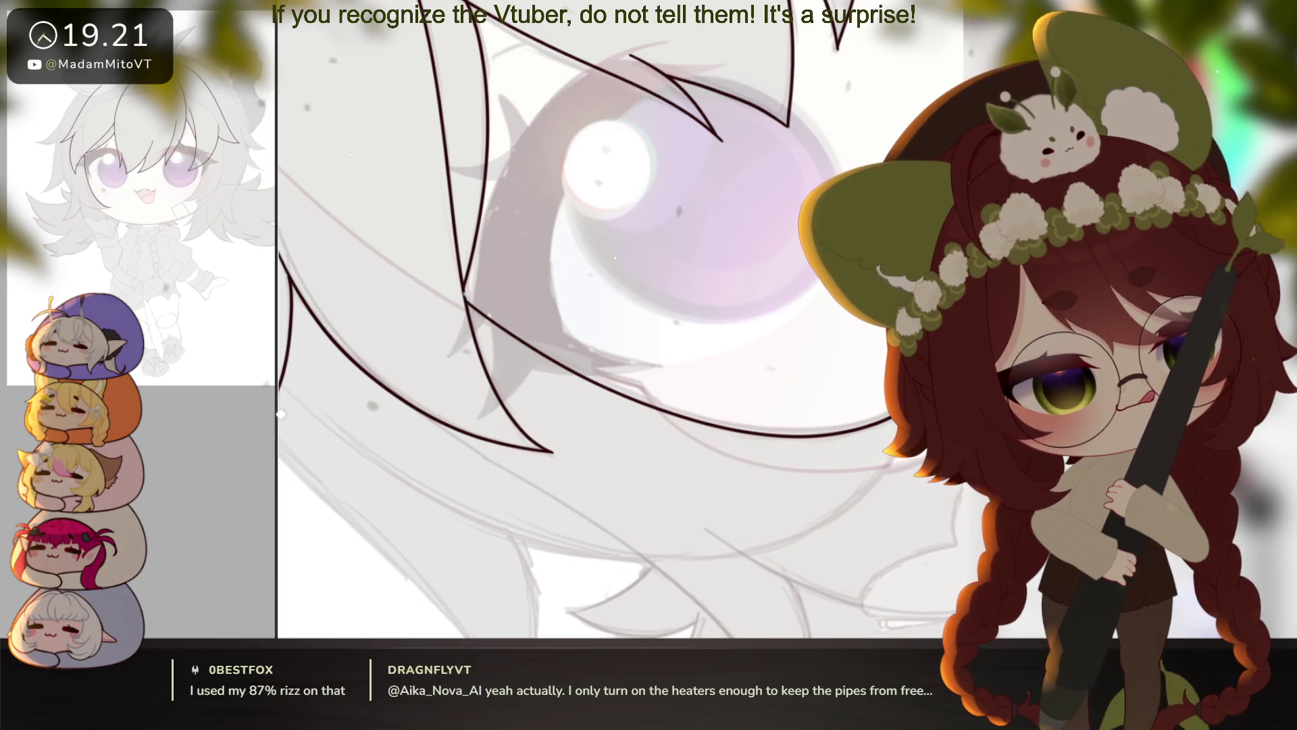
mouse_move(895, 458)
mouse_down()
mouse_move(681, 568)
mouse_move(307, 409)
mouse_up()
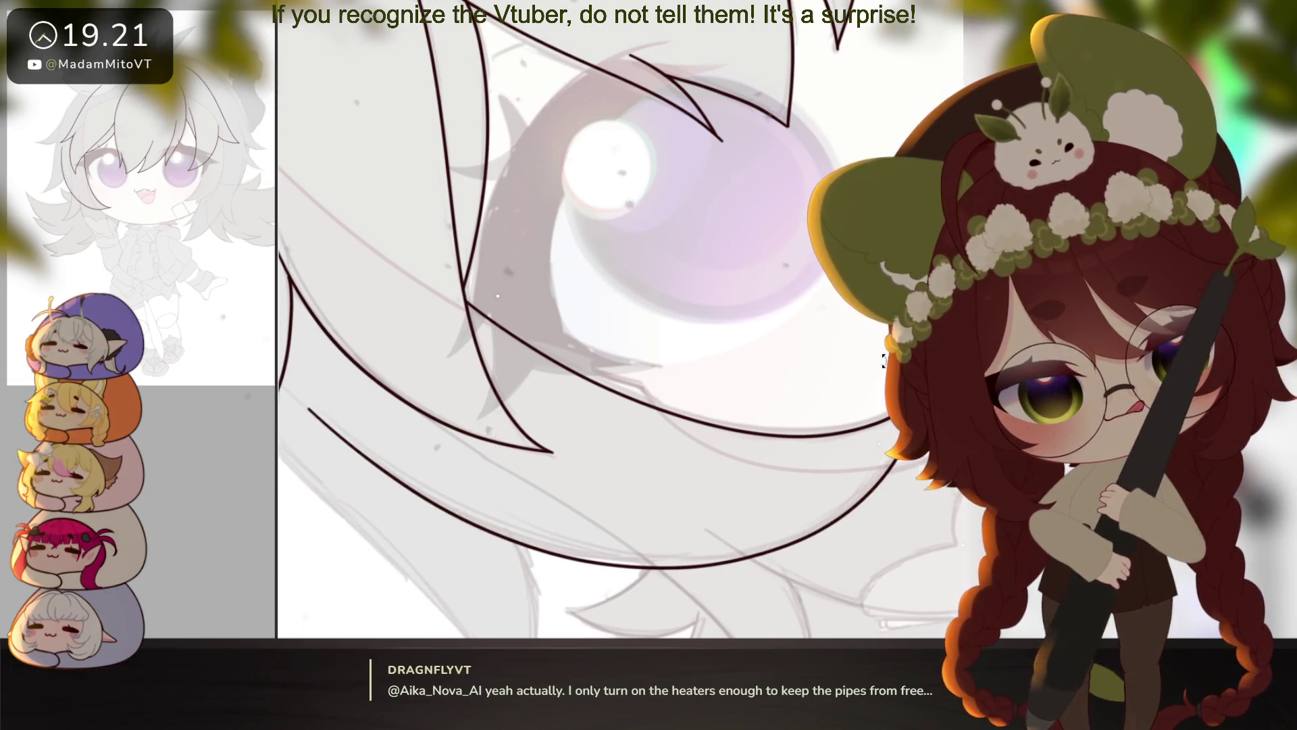
mouse_move(884, 360)
mouse_down()
mouse_move(743, 473)
mouse_move(683, 545)
mouse_move(803, 490)
mouse_up()
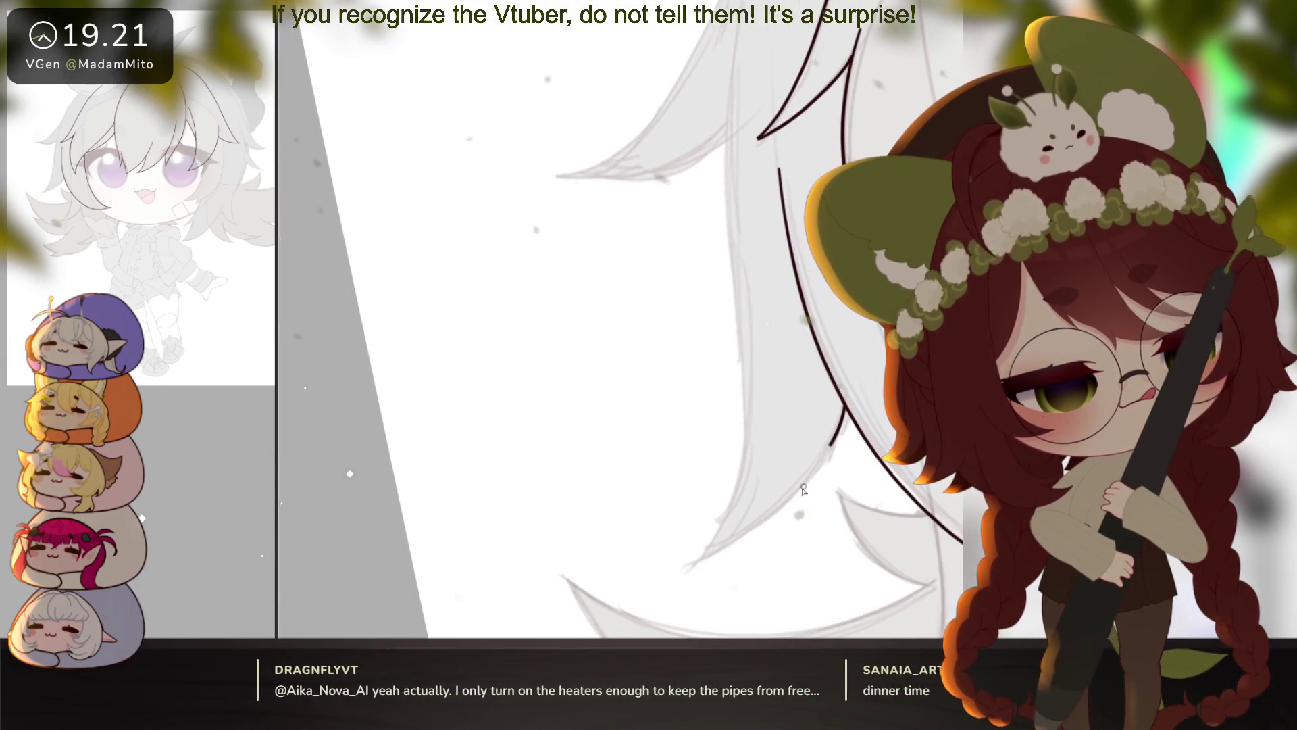
Step: Trace the long side strands down-left, joining upper and lower line segments into pointed edges
drag(830, 446, 695, 561)
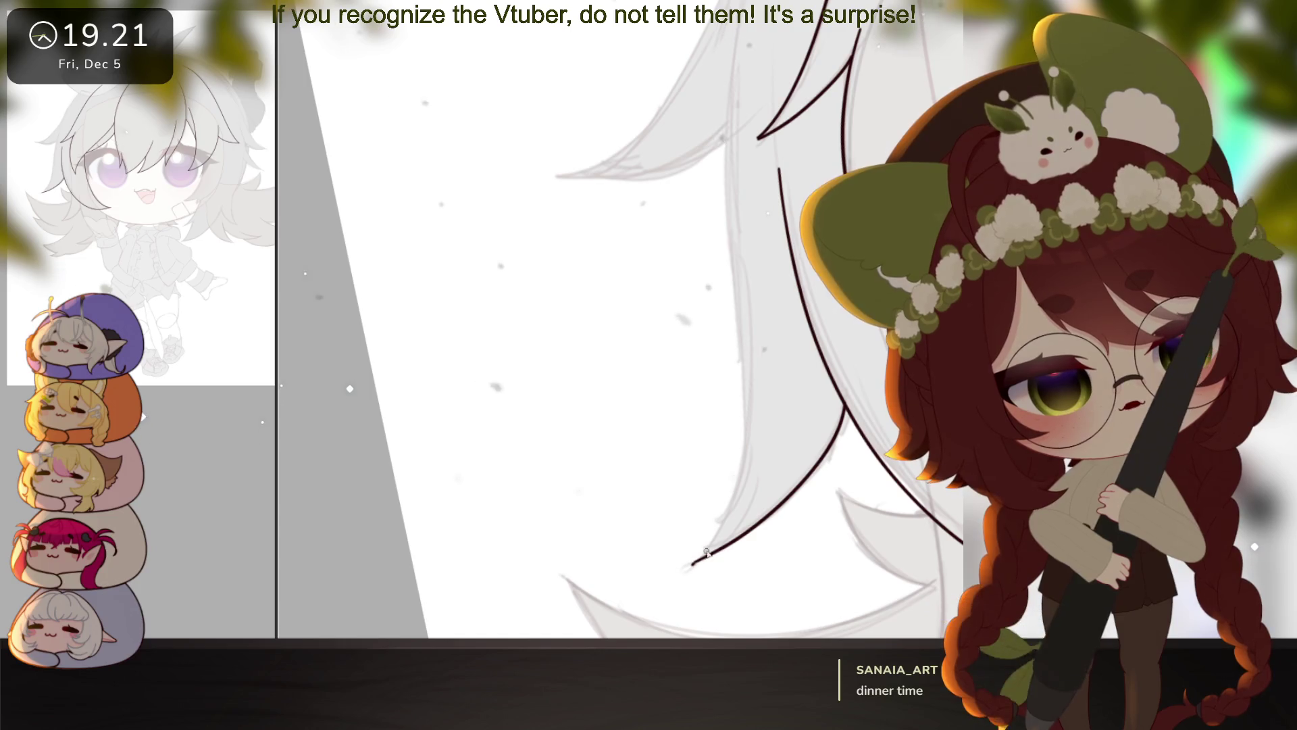
mouse_move(739, 436)
mouse_down()
mouse_move(730, 54)
mouse_move(746, 546)
mouse_up()
mouse_move(739, 347)
mouse_down()
mouse_move(715, 539)
mouse_move(722, 468)
mouse_up()
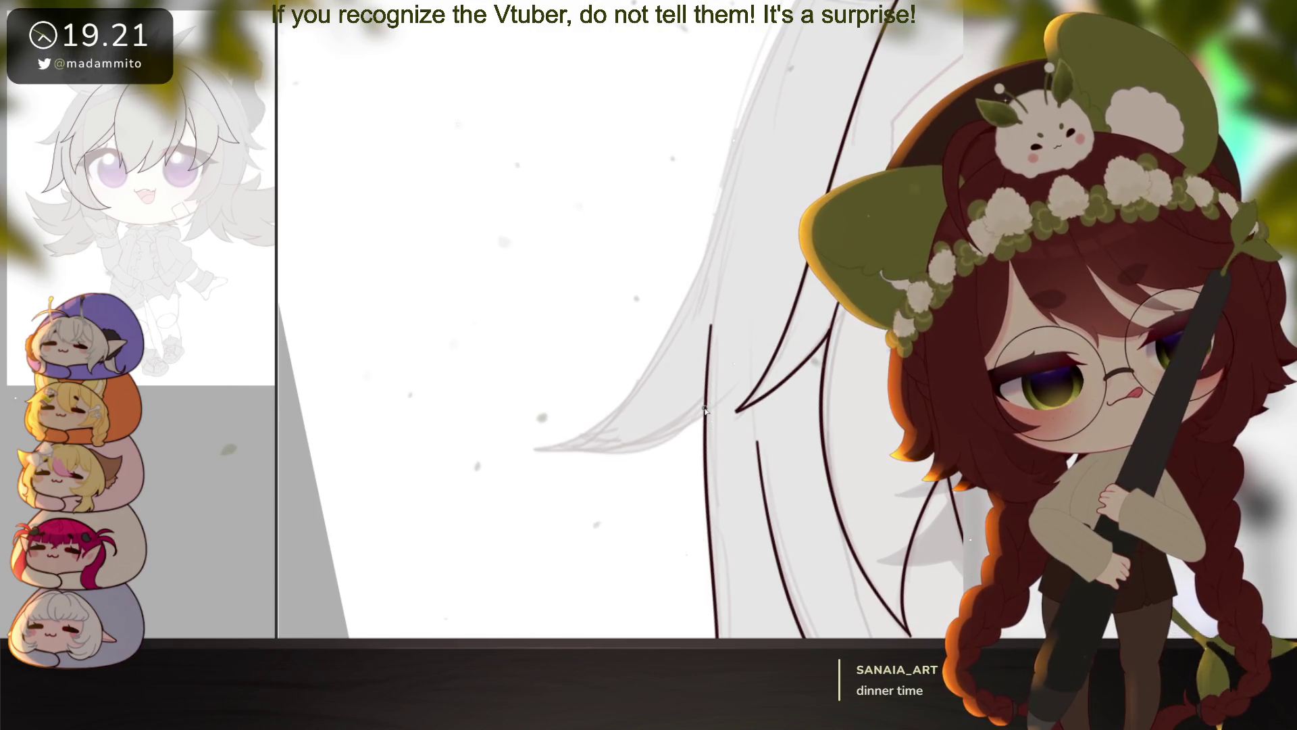
mouse_move(705, 410)
mouse_down()
mouse_move(672, 433)
mouse_move(530, 450)
mouse_move(604, 495)
mouse_move(516, 564)
mouse_up()
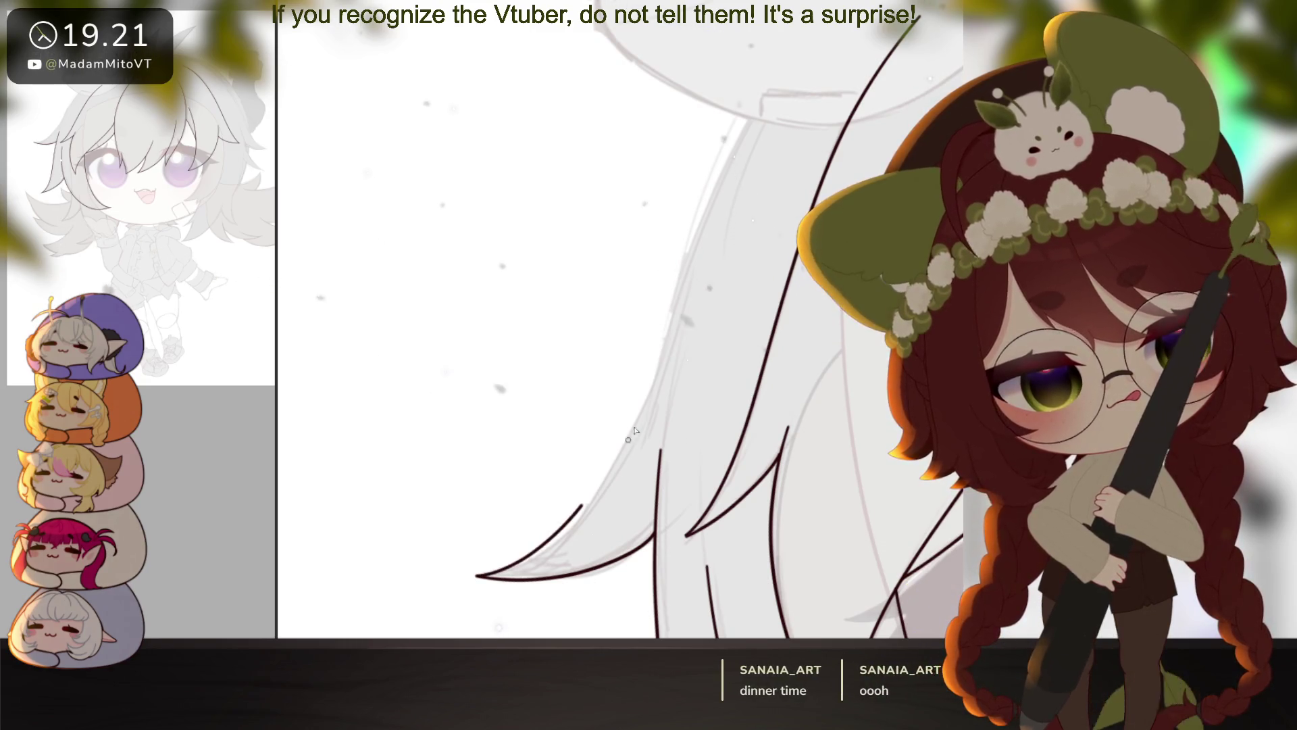
drag(582, 505, 716, 179)
mouse_move(828, 382)
mouse_down()
mouse_move(730, 391)
mouse_move(809, 474)
mouse_move(897, 446)
mouse_up()
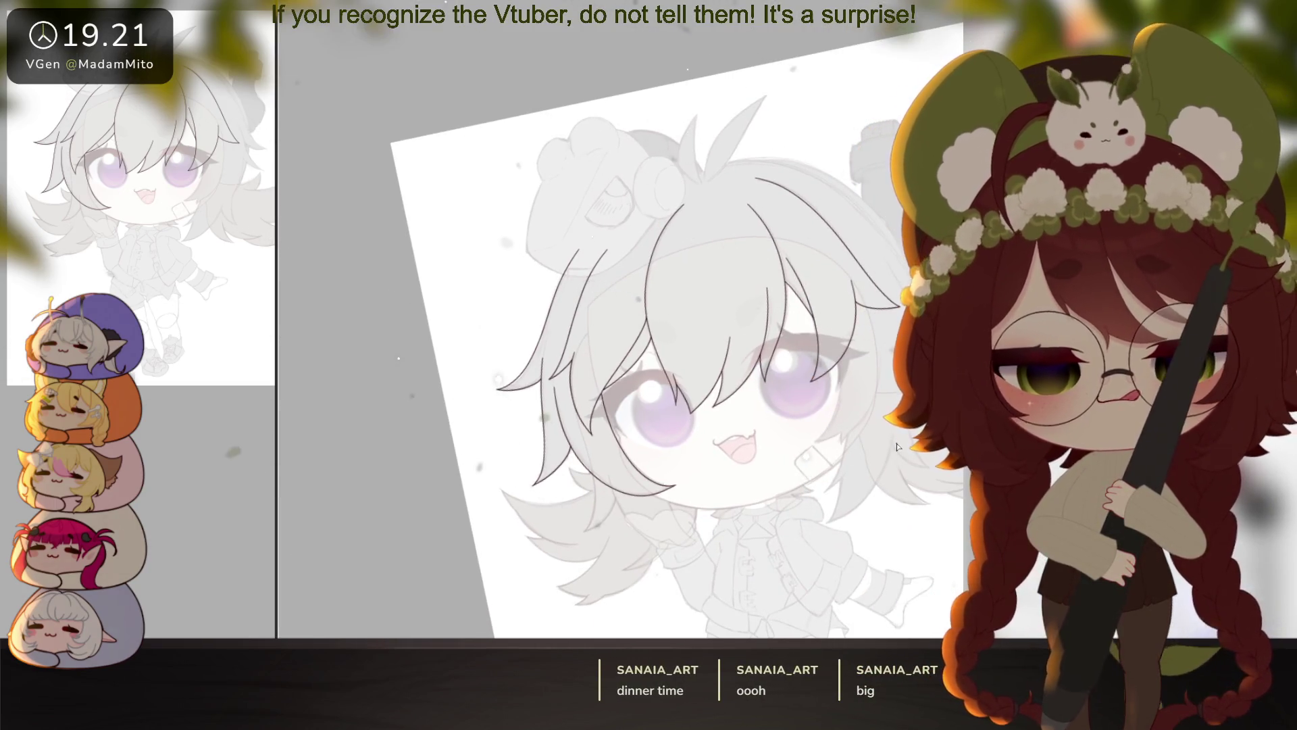
Step: Add a short hook at a strand tip and ink a long strand running down toward the chin
scroll(897, 447, up, 2)
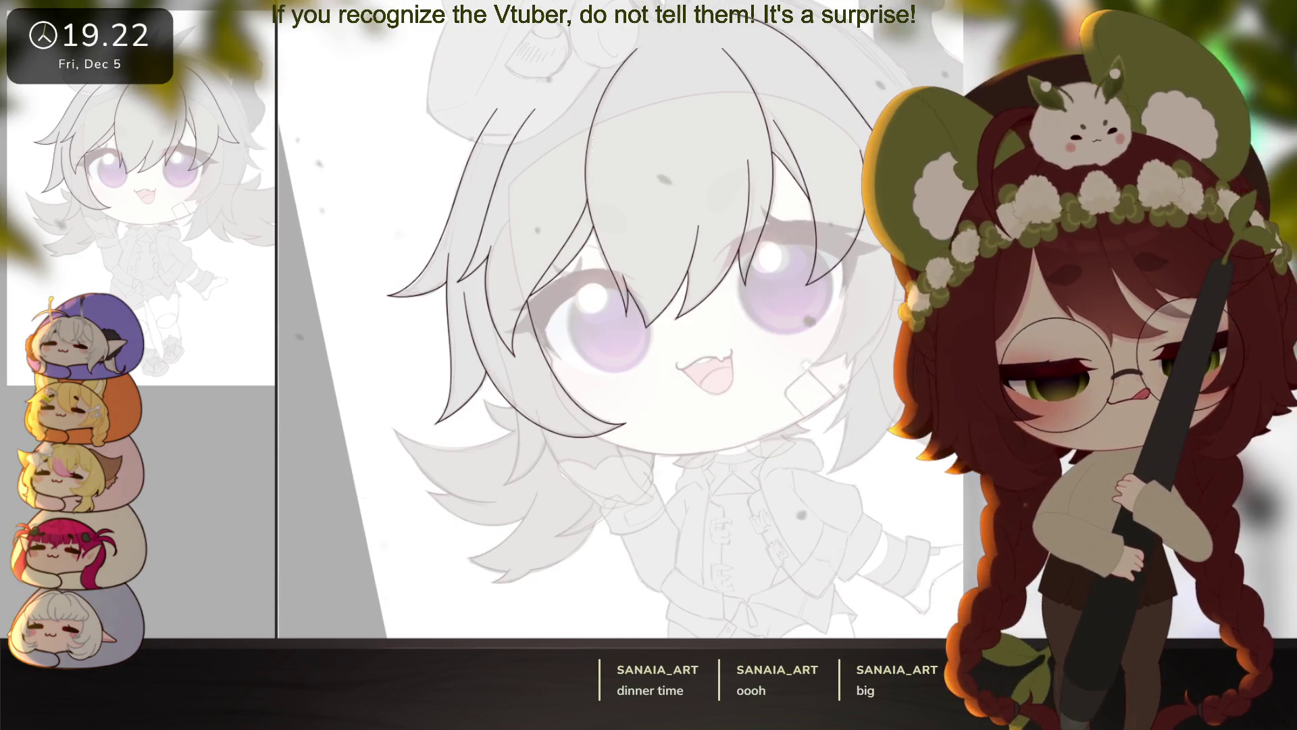
scroll(743, 457, up, 5)
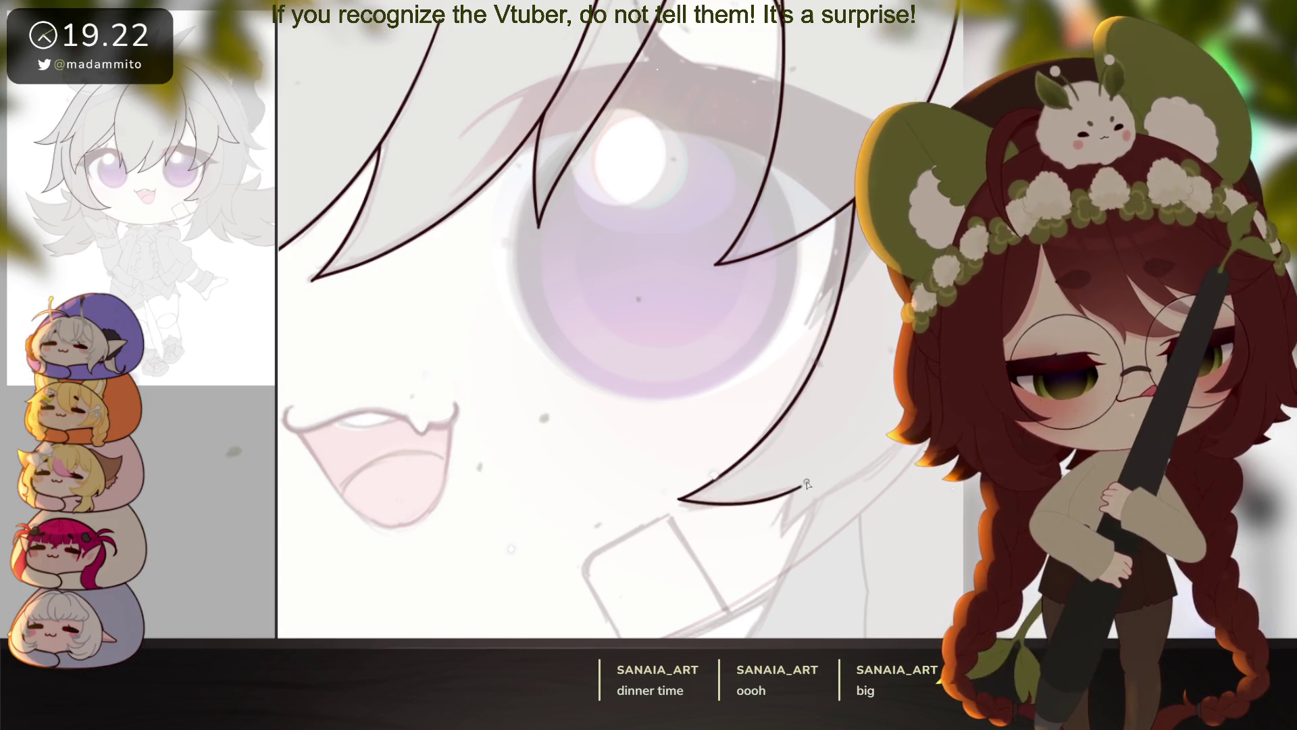
drag(808, 483, 700, 527)
drag(695, 527, 681, 571)
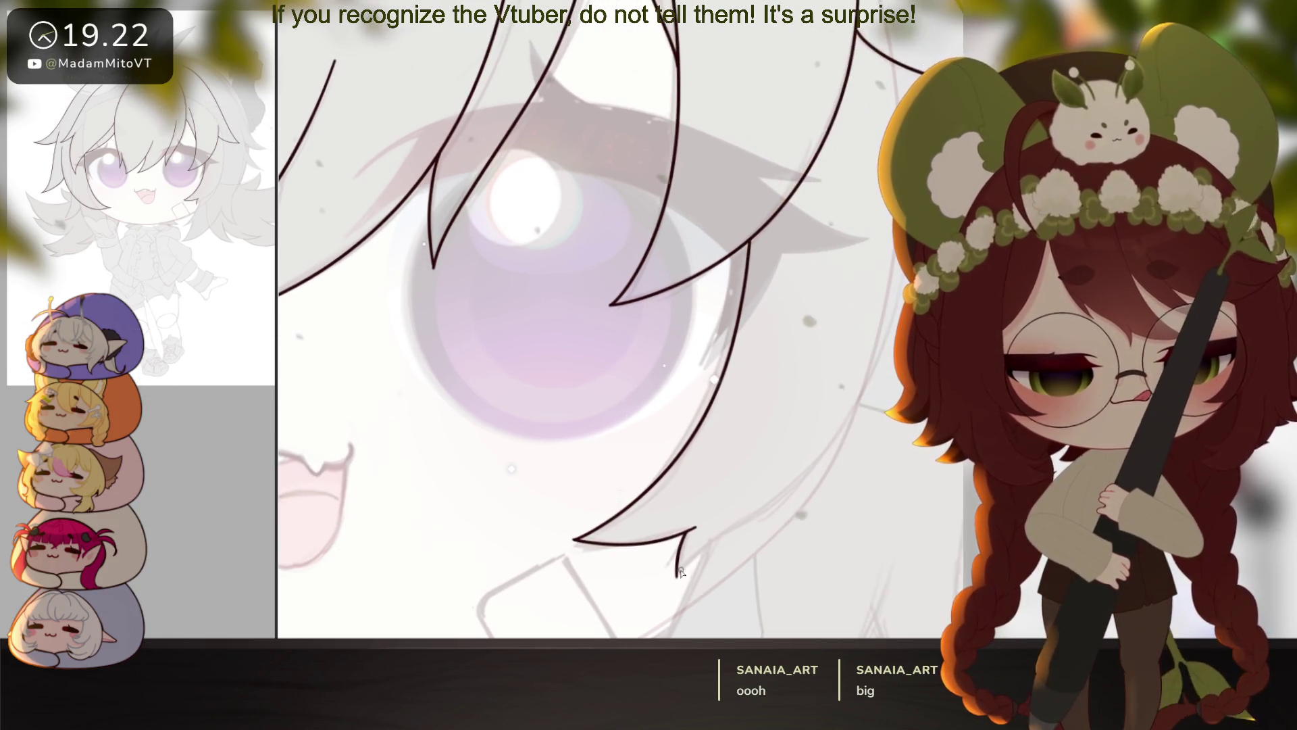
drag(711, 708, 725, 398)
mouse_move(716, 248)
mouse_down()
mouse_move(614, 414)
mouse_move(696, 368)
mouse_up()
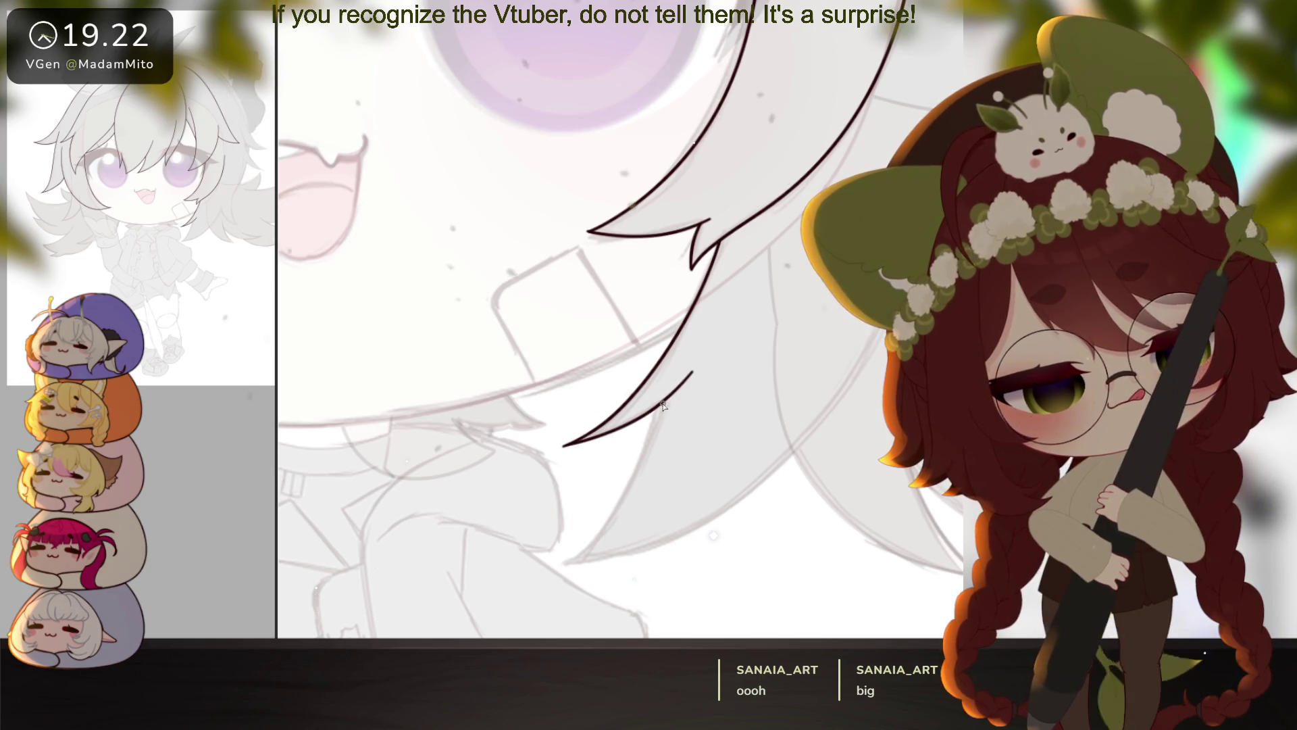
drag(610, 527, 572, 574)
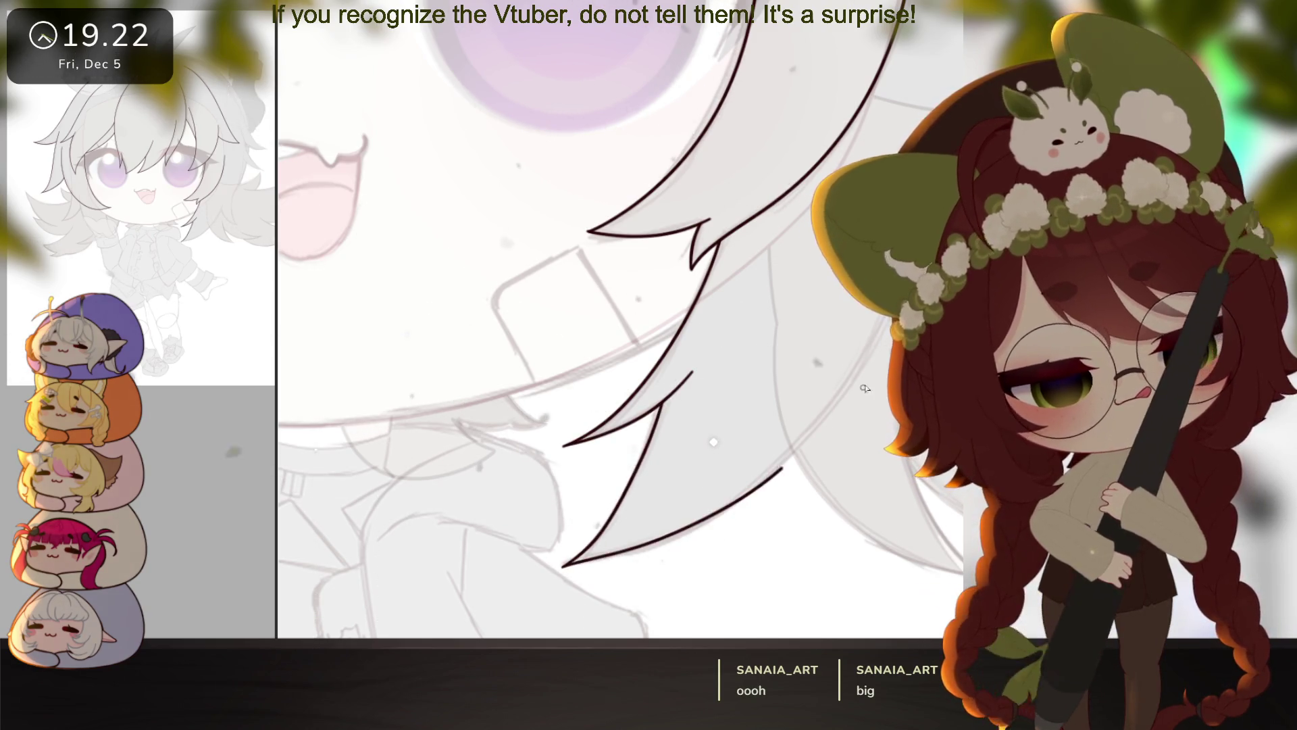
Step: Redraw the long strands over the eye so they curve down to sharp pointed tips
mouse_move(865, 388)
mouse_down()
mouse_move(648, 387)
mouse_move(624, 463)
mouse_up()
mouse_move(730, 538)
mouse_down()
mouse_move(791, 521)
mouse_move(682, 509)
mouse_move(748, 494)
mouse_move(730, 506)
mouse_up()
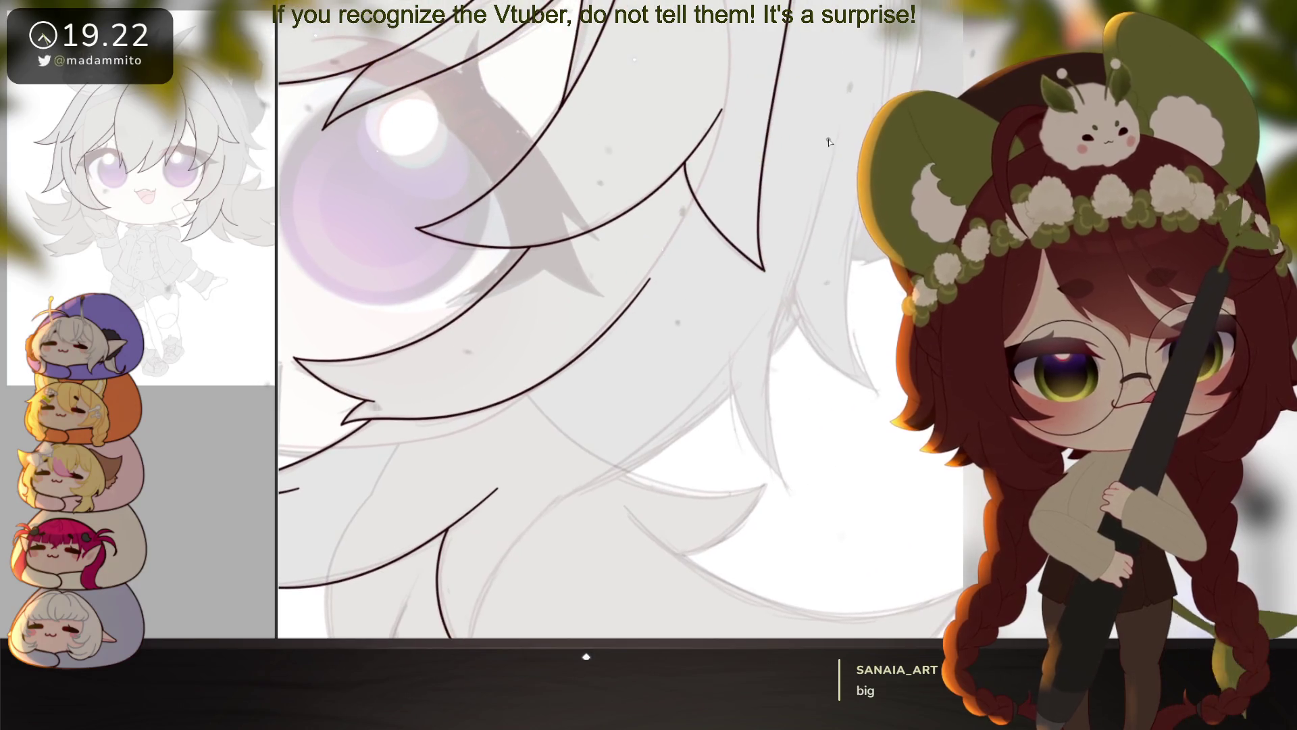
key(ctrl+z)
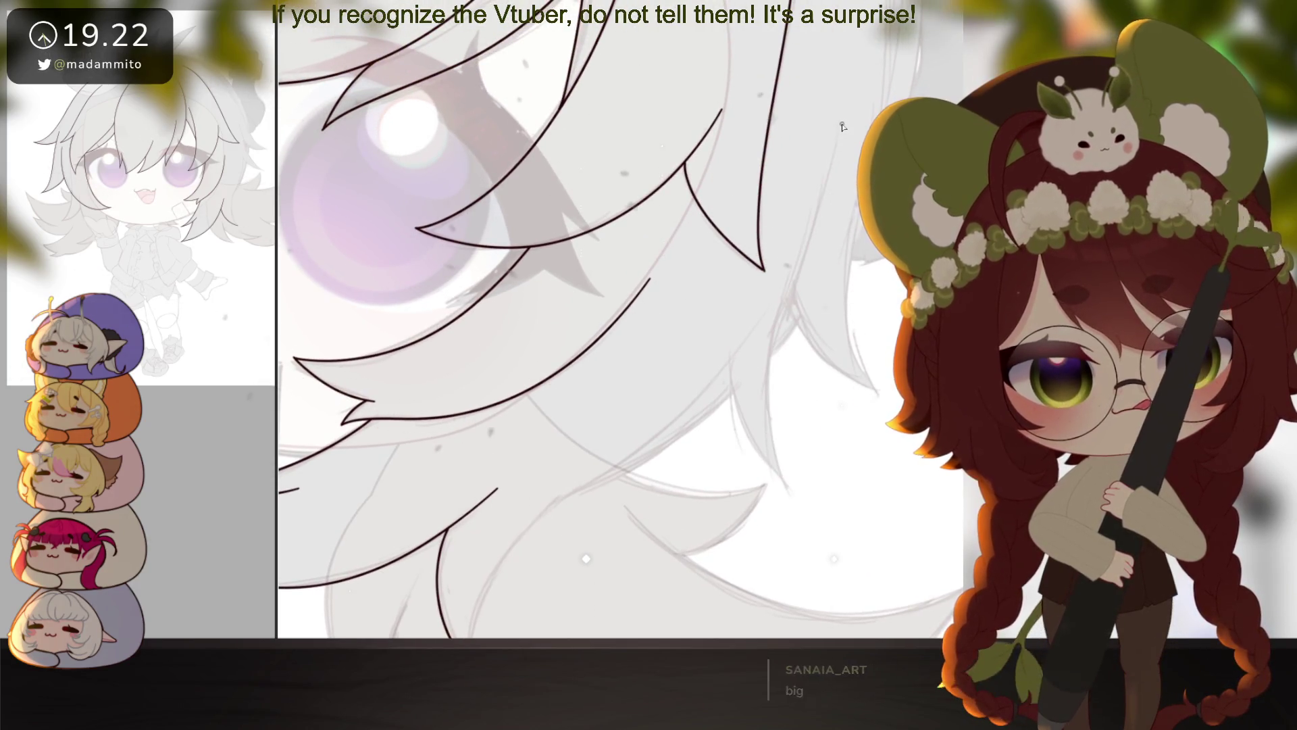
drag(767, 406, 778, 481)
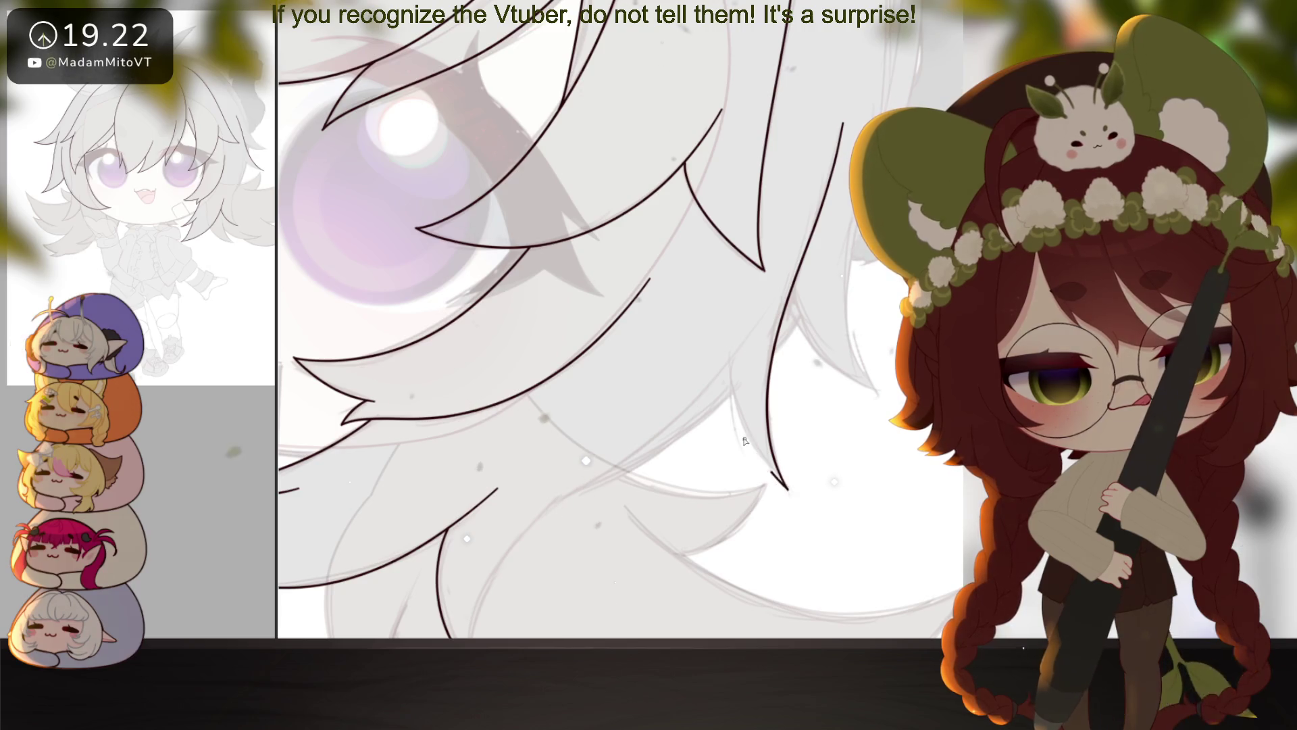
mouse_move(726, 352)
mouse_down()
mouse_move(773, 473)
mouse_move(777, 257)
mouse_up()
key(ctrl+z)
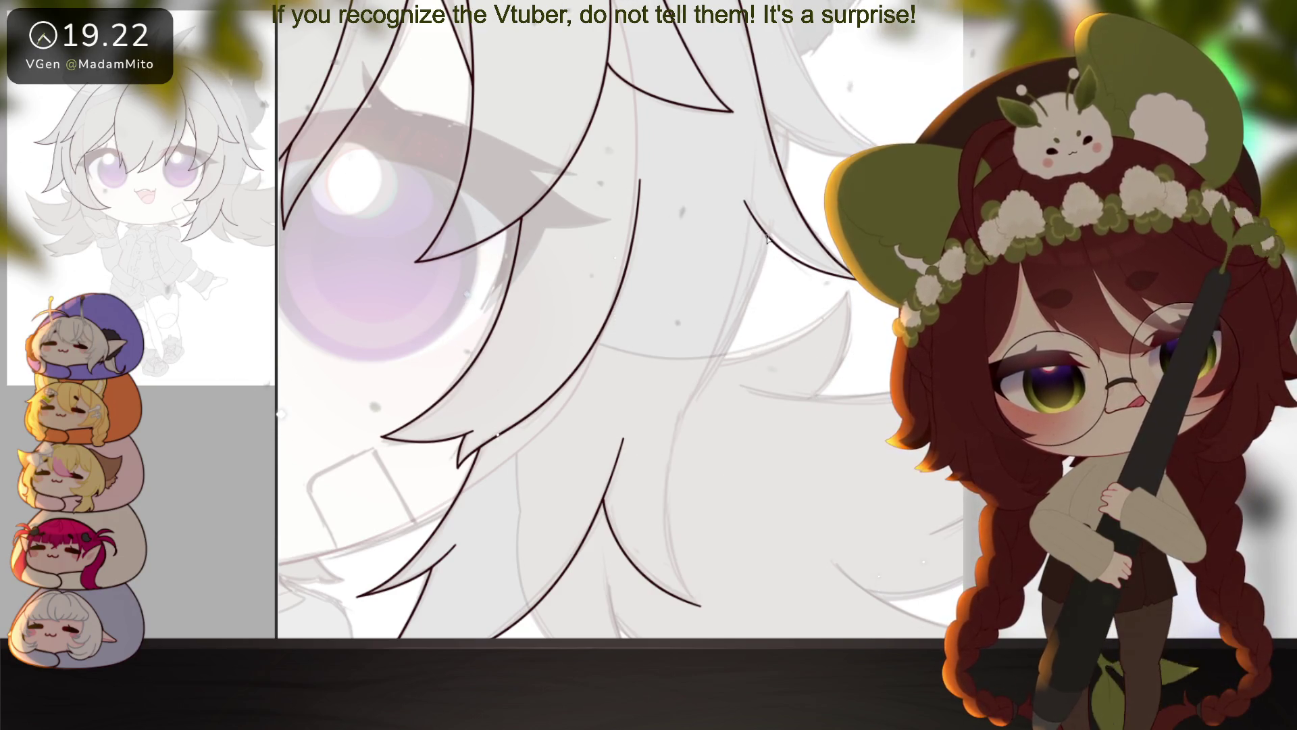
mouse_move(752, 287)
mouse_down()
mouse_move(668, 493)
mouse_move(700, 608)
mouse_up()
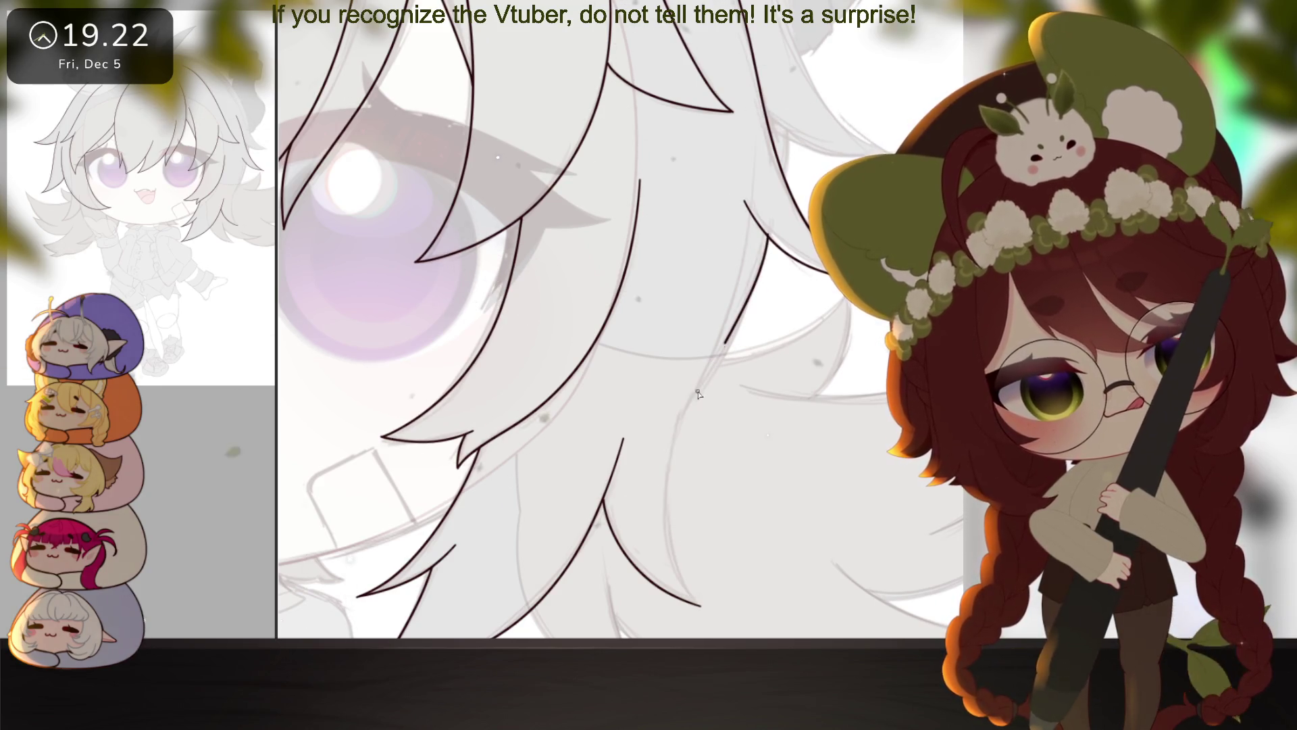
mouse_move(724, 341)
mouse_down()
mouse_move(666, 480)
mouse_move(696, 601)
mouse_up()
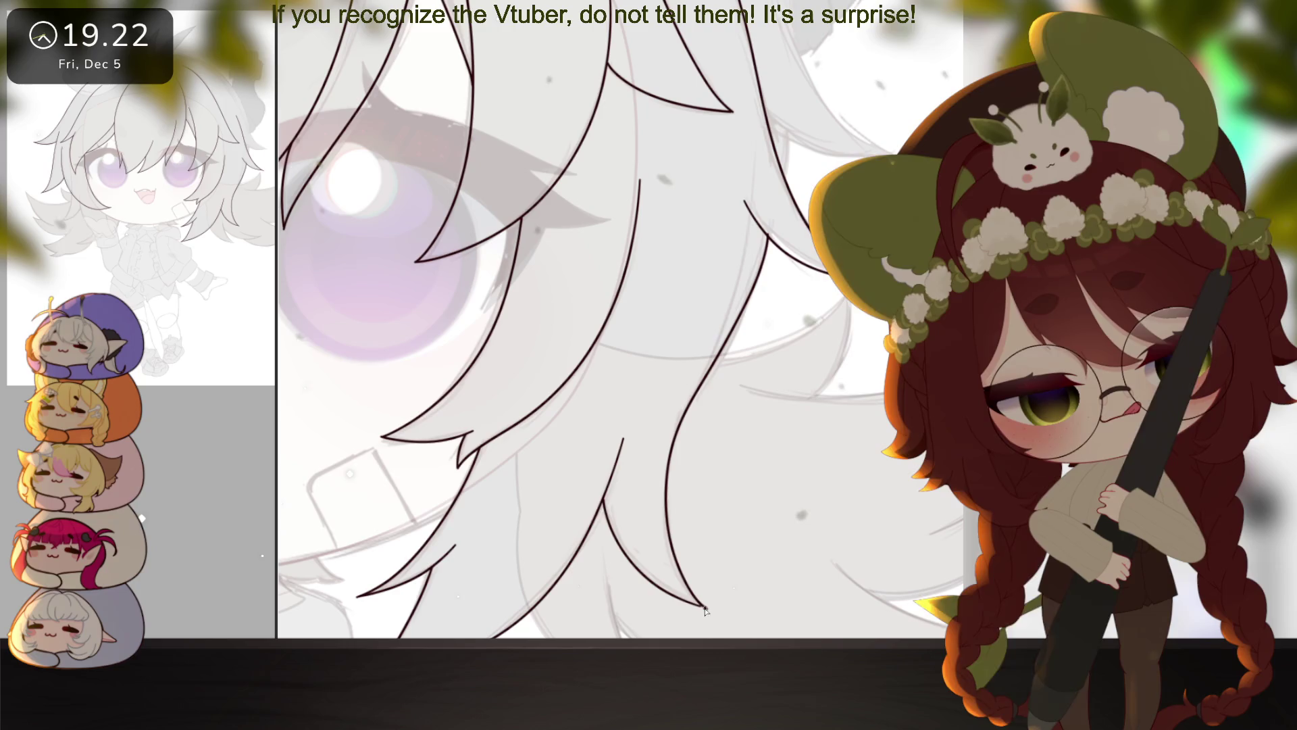
scroll(757, 526, down, 3)
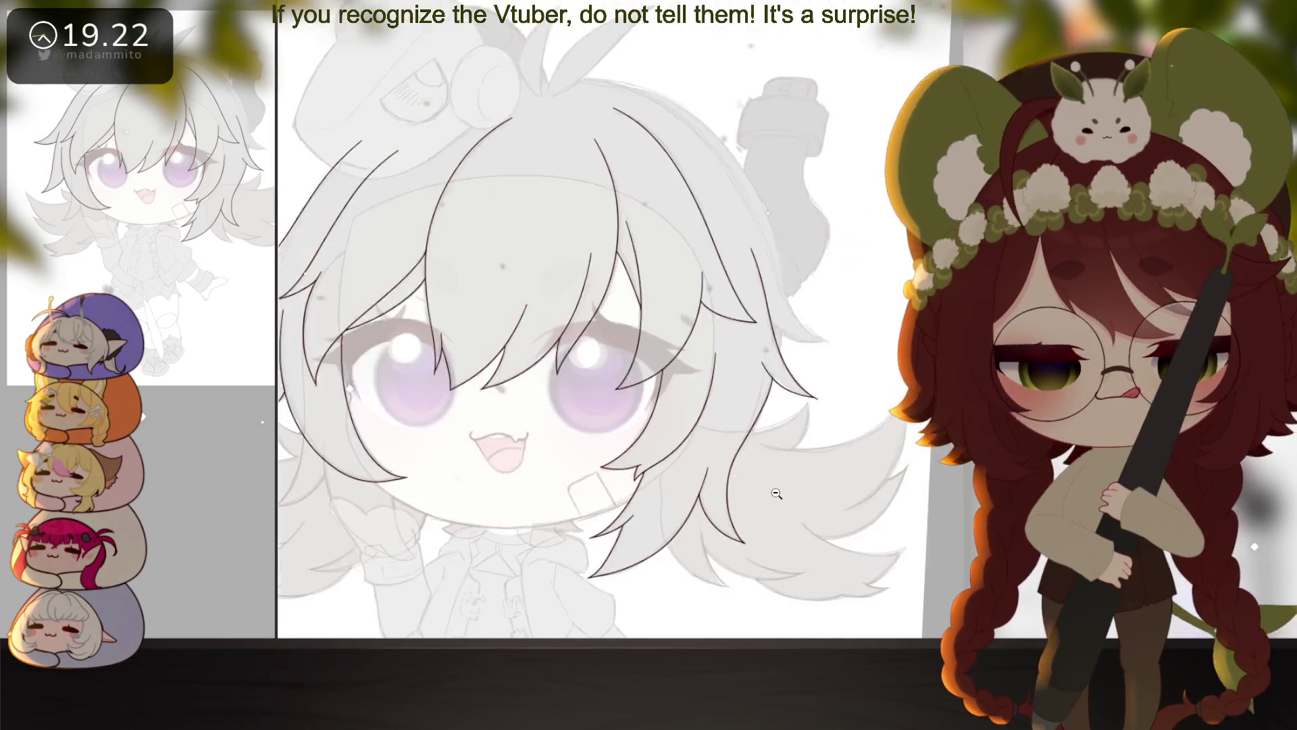
scroll(758, 526, up, 3)
scroll(777, 472, down, 3)
scroll(803, 409, up, 3)
scroll(824, 391, down, 5)
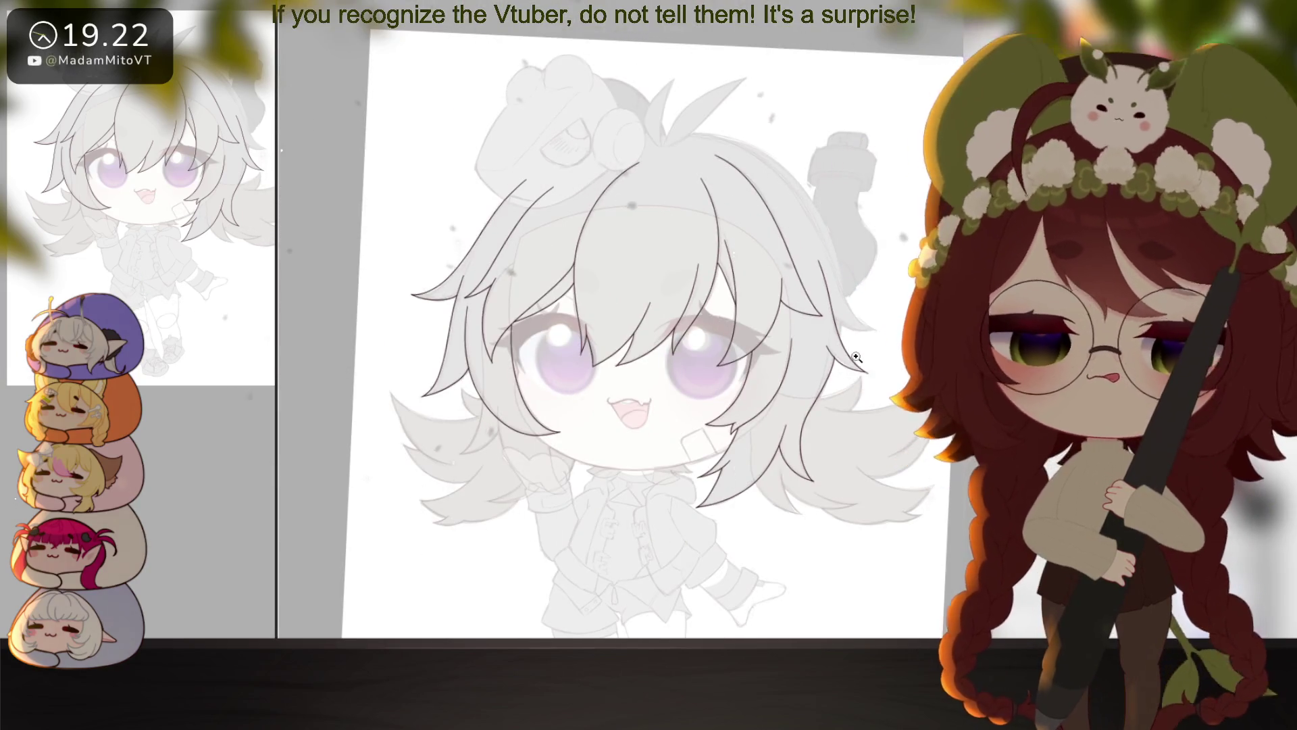
scroll(841, 434, up, 5)
scroll(841, 434, up, 2)
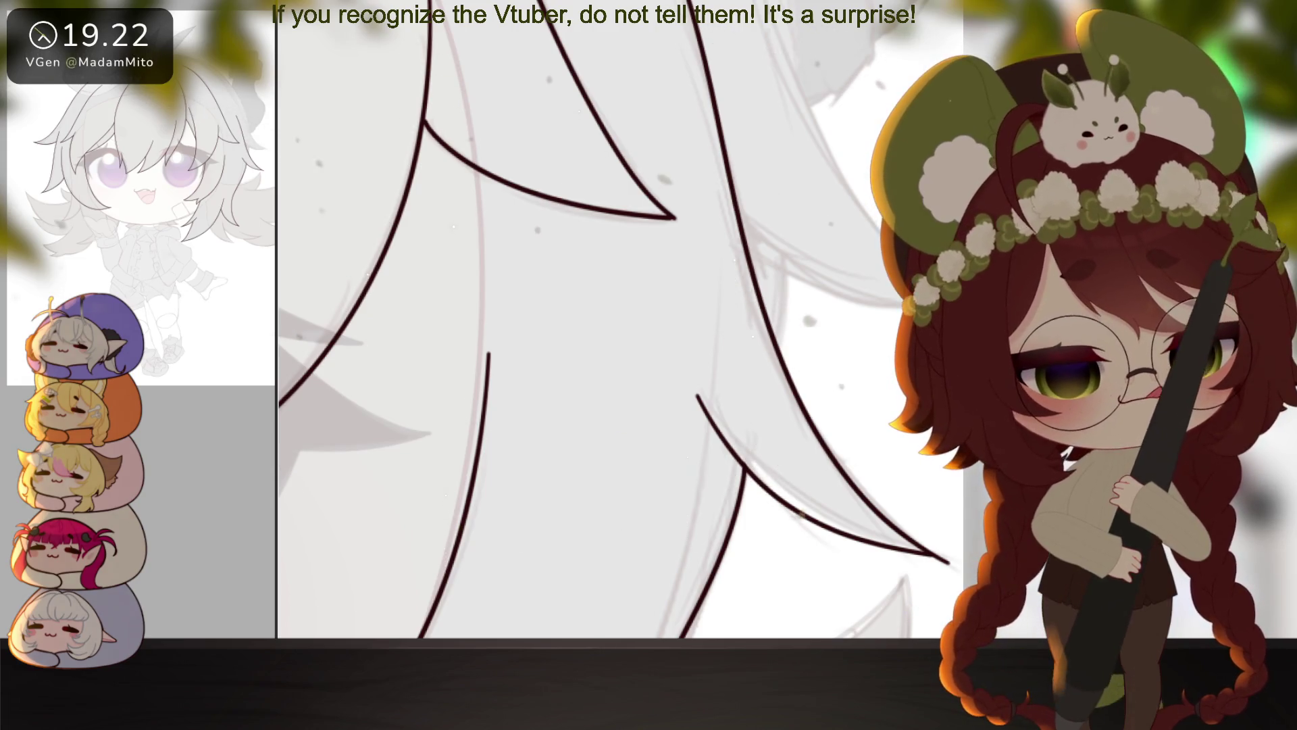
scroll(830, 435, down, 2)
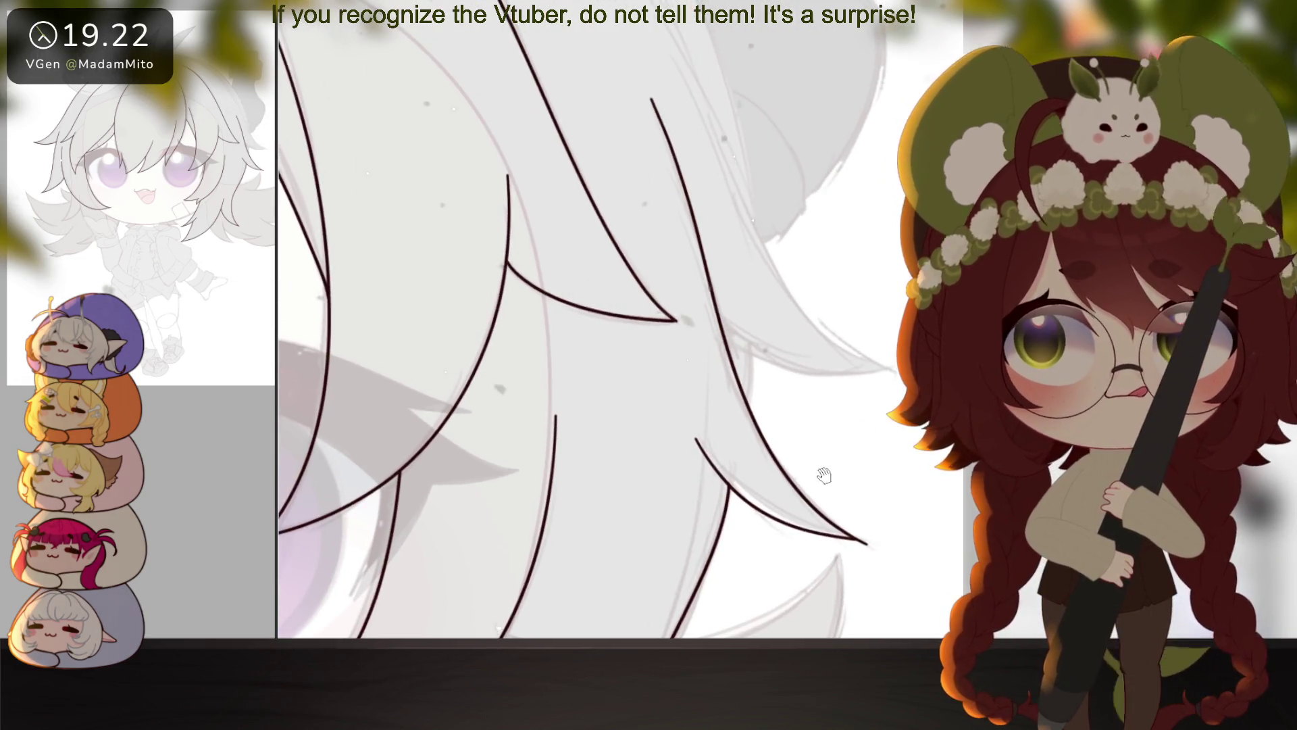
drag(830, 436, 830, 510)
scroll(737, 392, down, 2)
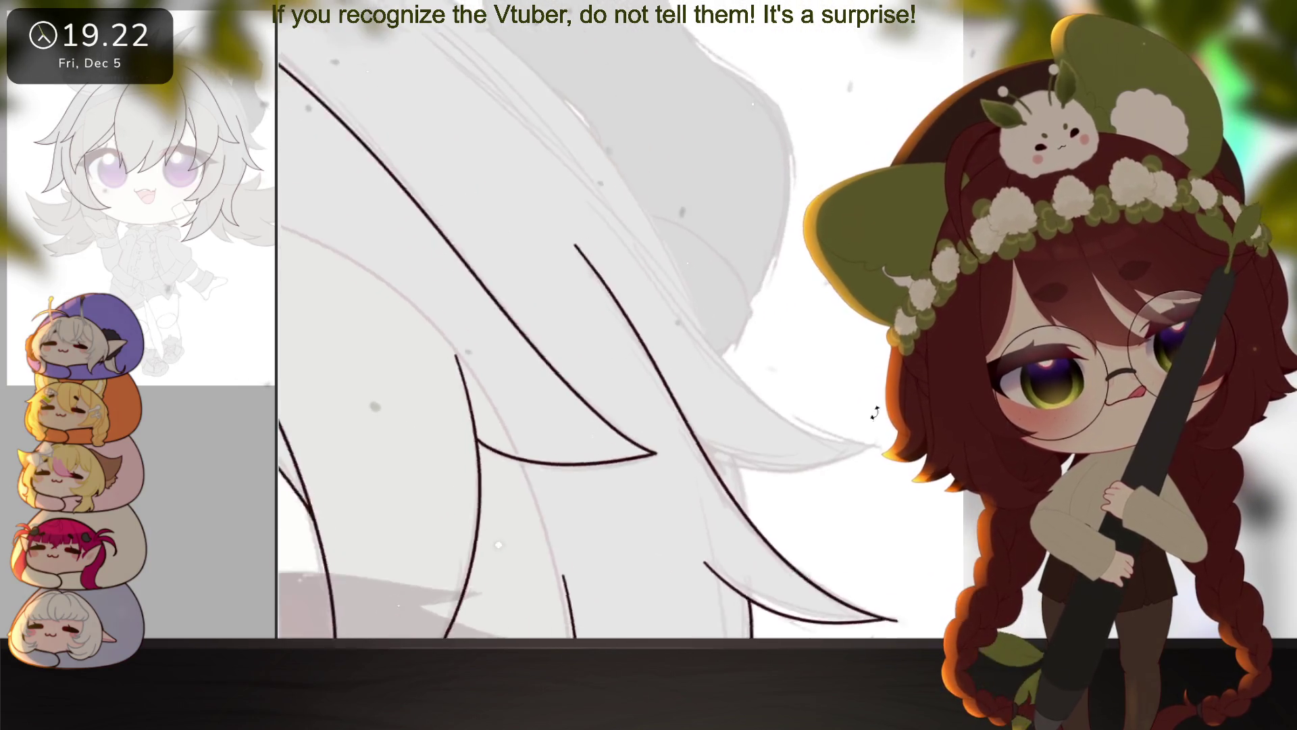
scroll(740, 391, up, 2)
drag(741, 391, 799, 449)
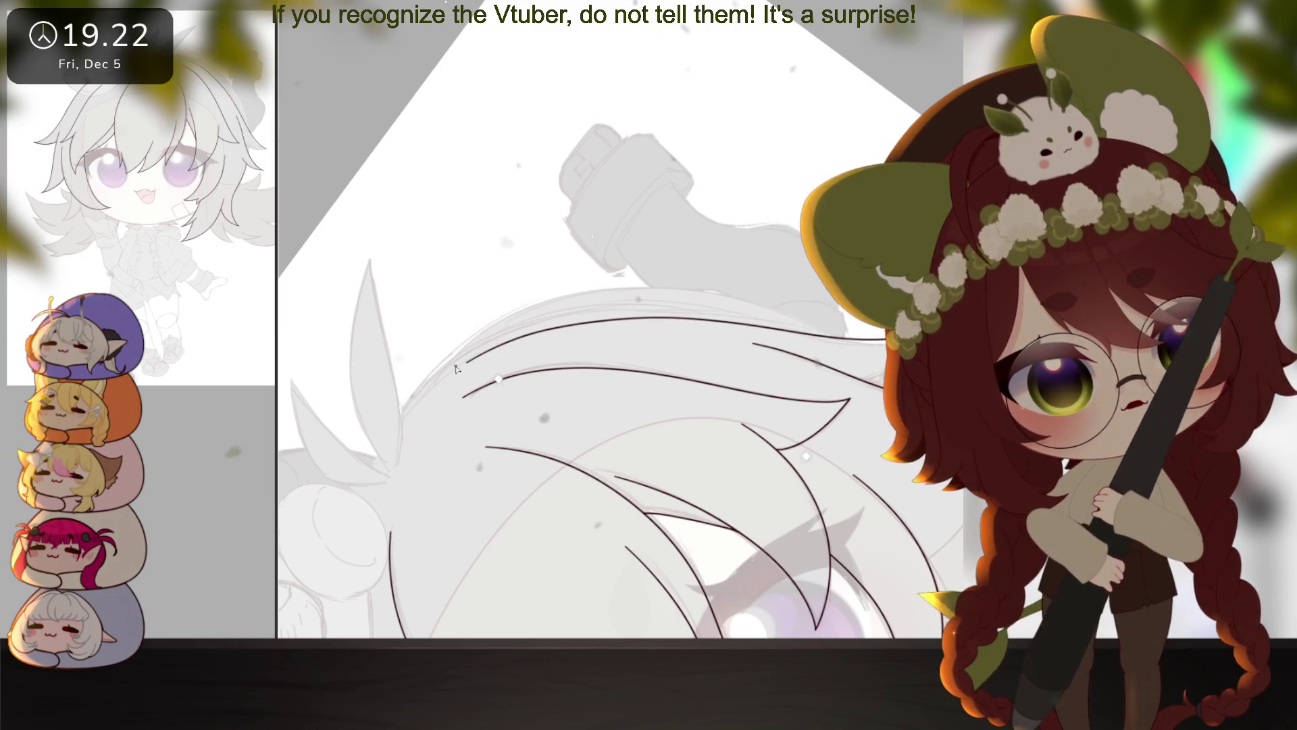
Step: Replace the topmost long hair stroke with a new curved strand on top of the head
key(ctrl+z)
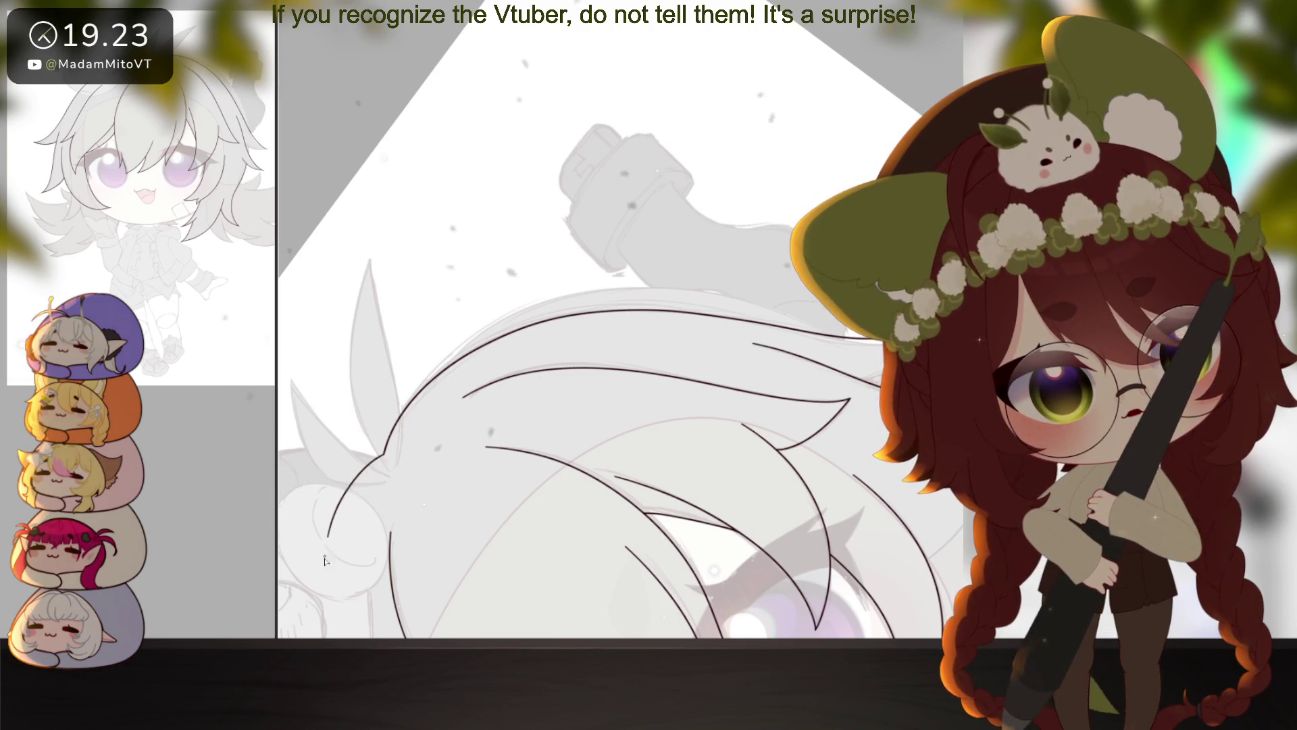
drag(325, 561, 574, 330)
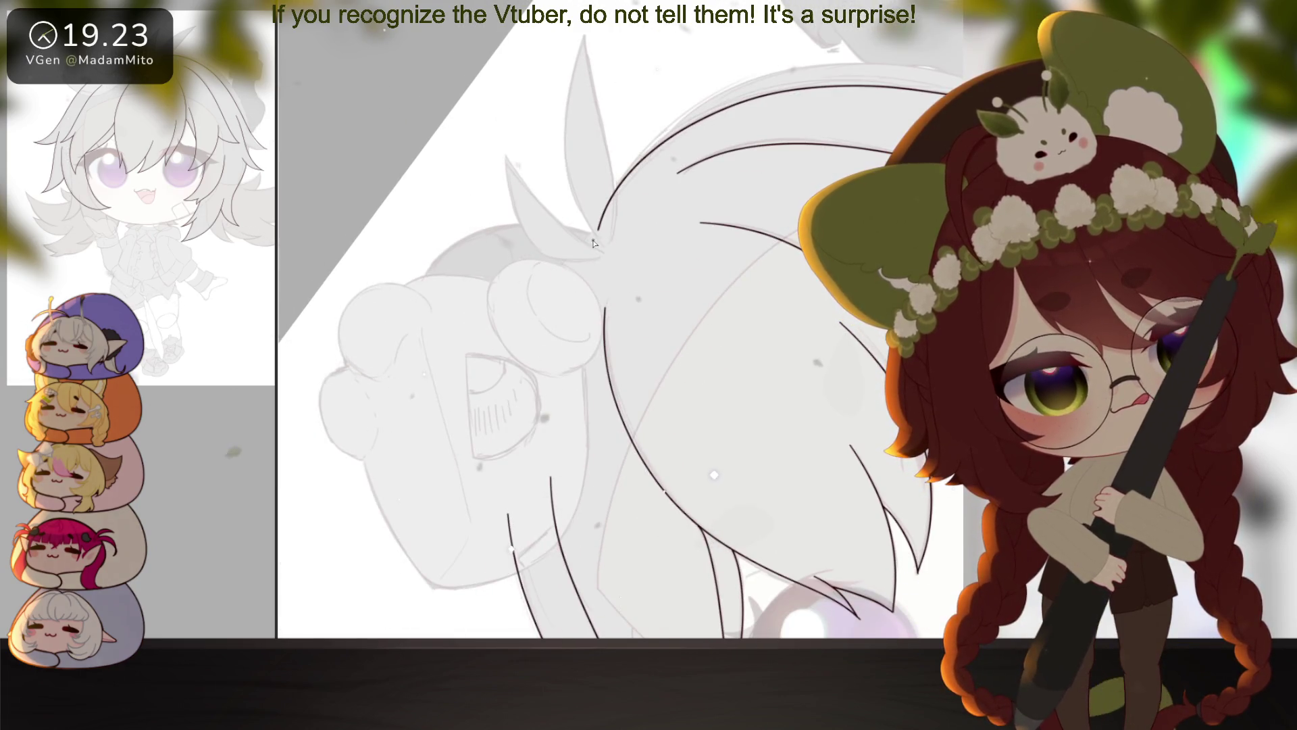
mouse_move(597, 230)
mouse_down()
mouse_move(551, 280)
mouse_move(496, 460)
mouse_up()
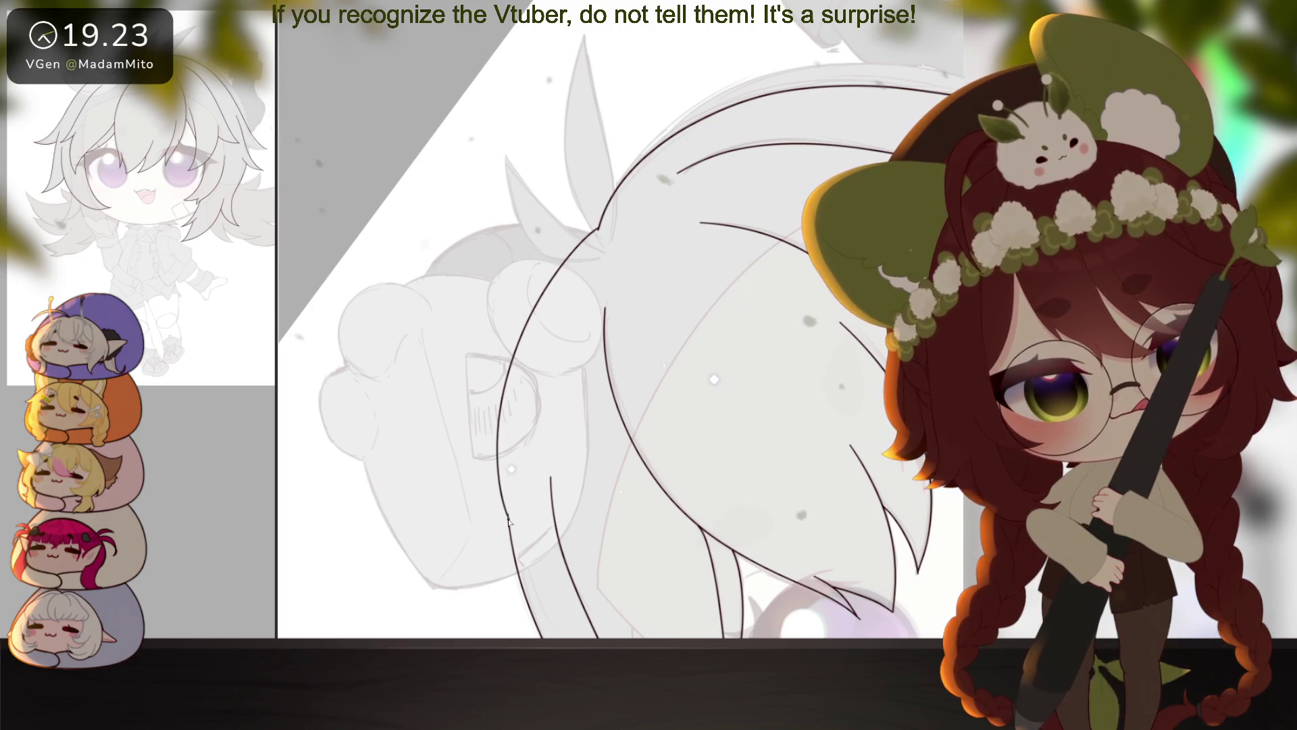
mouse_move(731, 457)
mouse_down()
mouse_move(700, 492)
mouse_move(851, 360)
mouse_move(782, 442)
mouse_up()
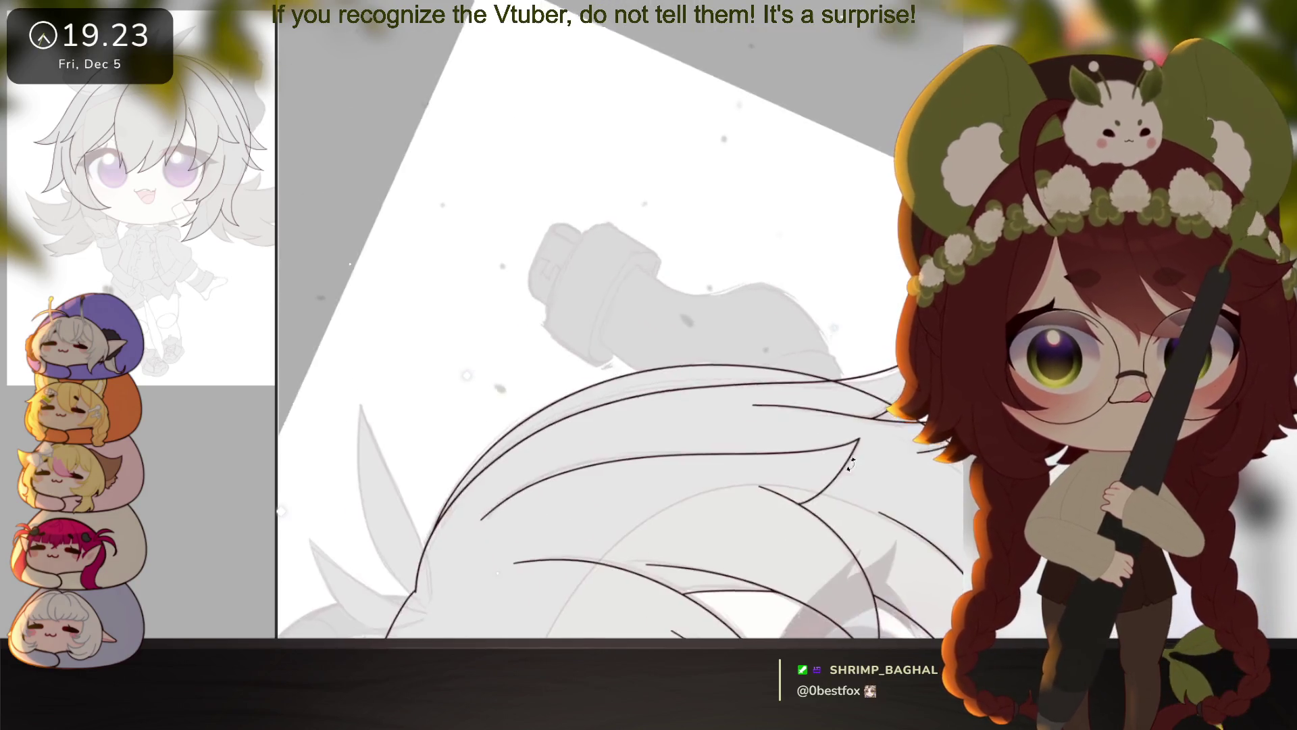
Step: Erase the excess piece of a hair stroke and zoom out to check the face
mouse_move(740, 344)
mouse_down()
mouse_move(709, 308)
mouse_move(798, 387)
mouse_move(791, 403)
mouse_move(882, 574)
mouse_move(887, 531)
mouse_up()
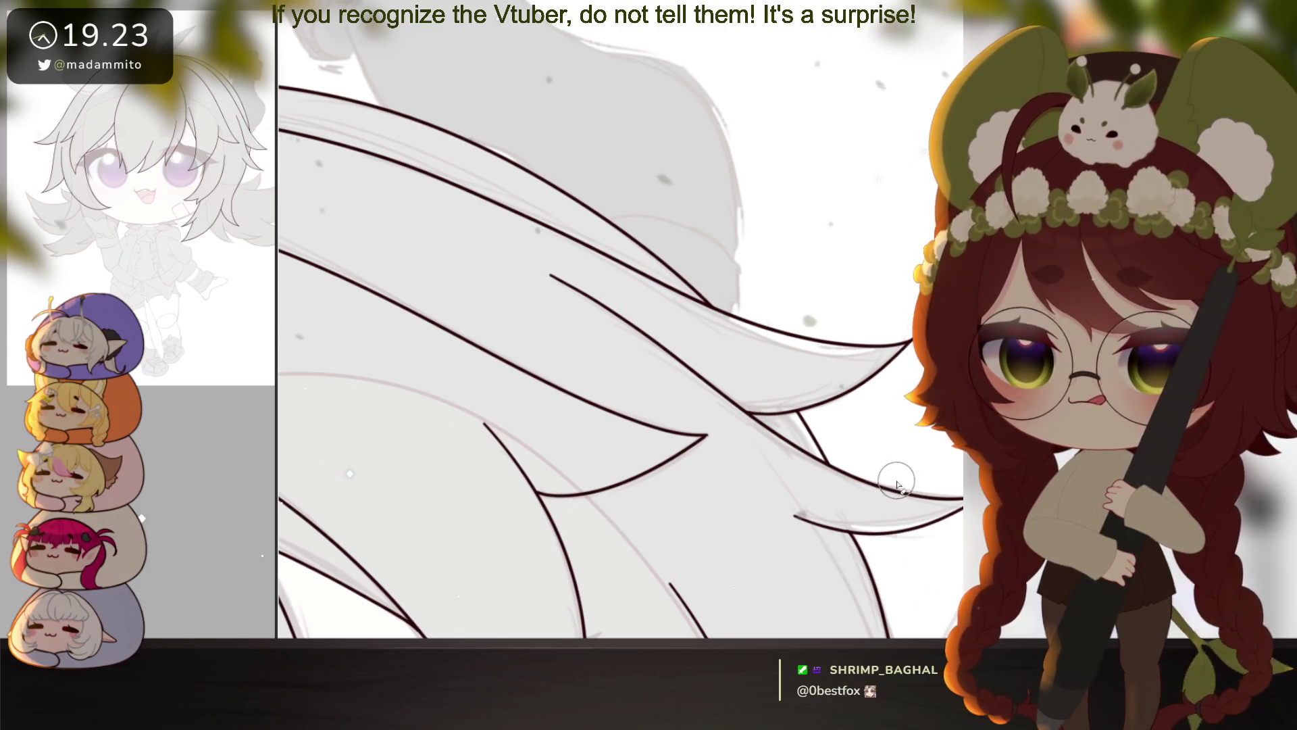
ctrl+alt+click(888, 482)
drag(889, 483, 851, 467)
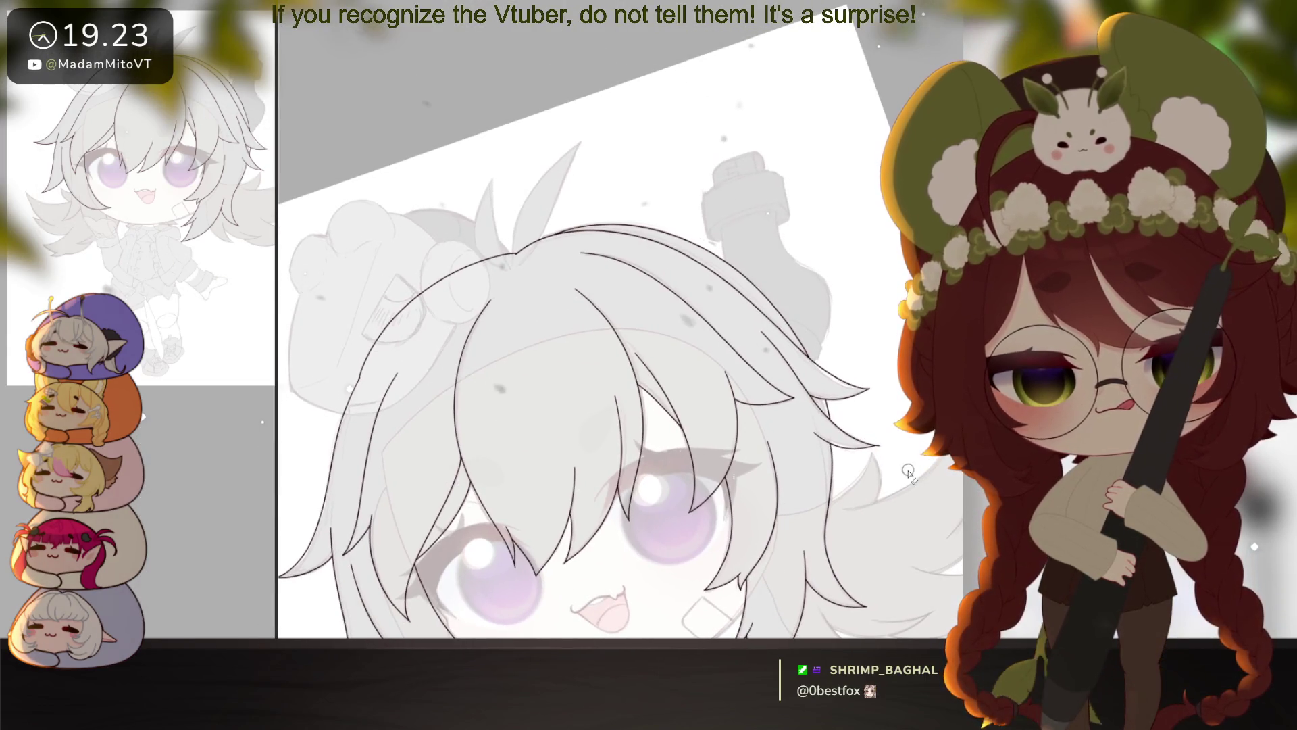
Step: Draw two curved pointed cowlick strands rising from the top of the head
drag(824, 371, 845, 520)
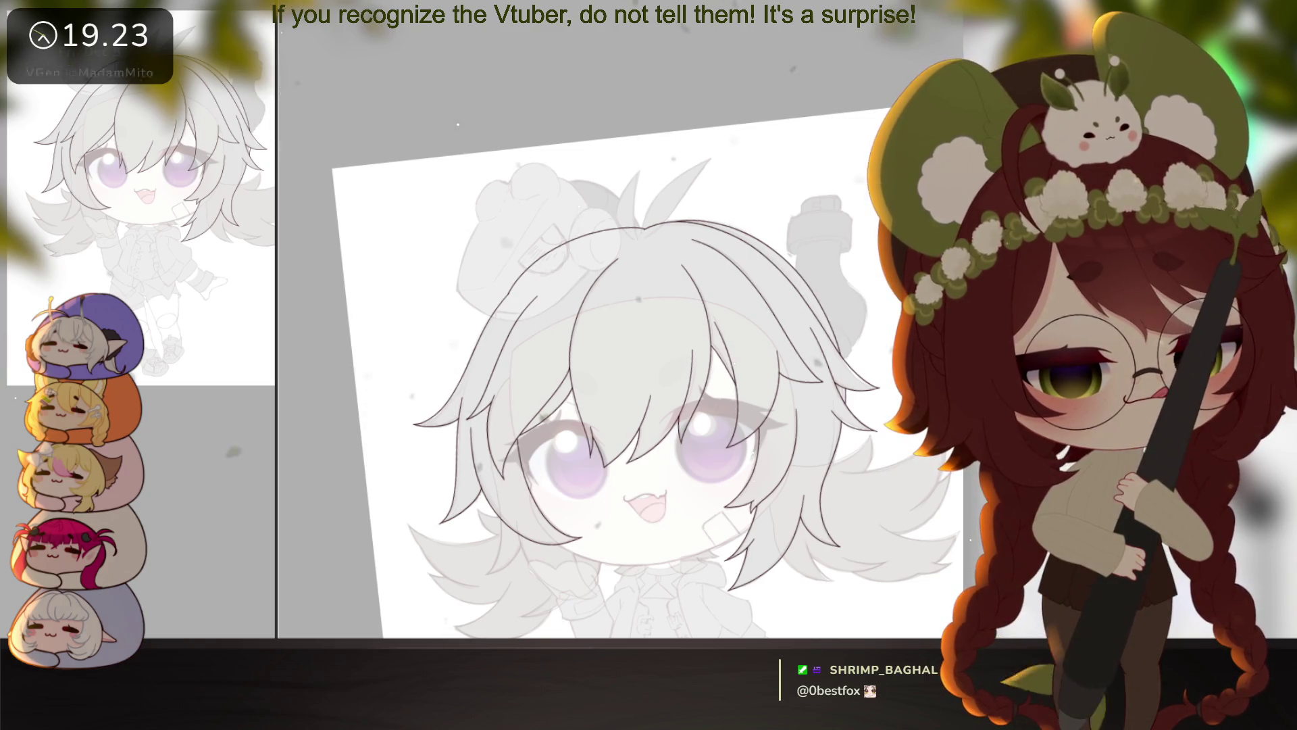
scroll(712, 506, up, 8)
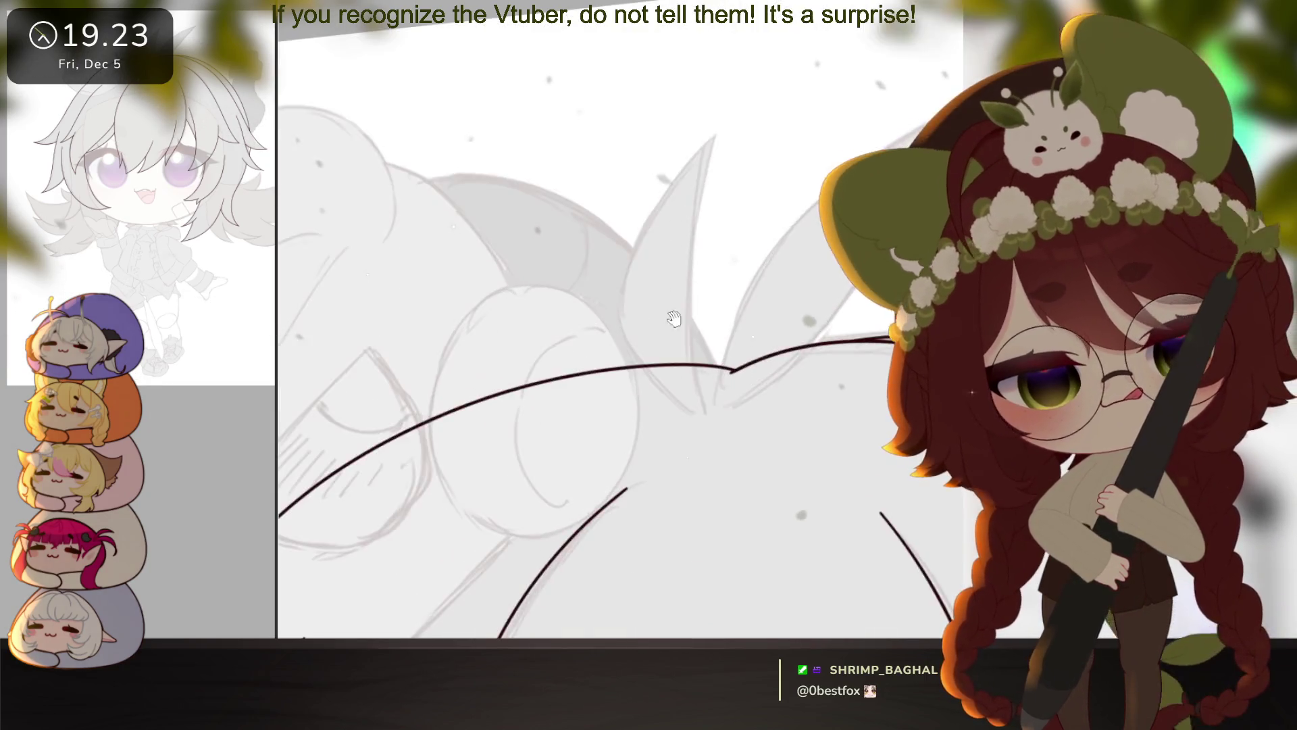
mouse_move(725, 524)
mouse_down()
mouse_move(702, 508)
mouse_move(647, 400)
mouse_move(728, 257)
mouse_up()
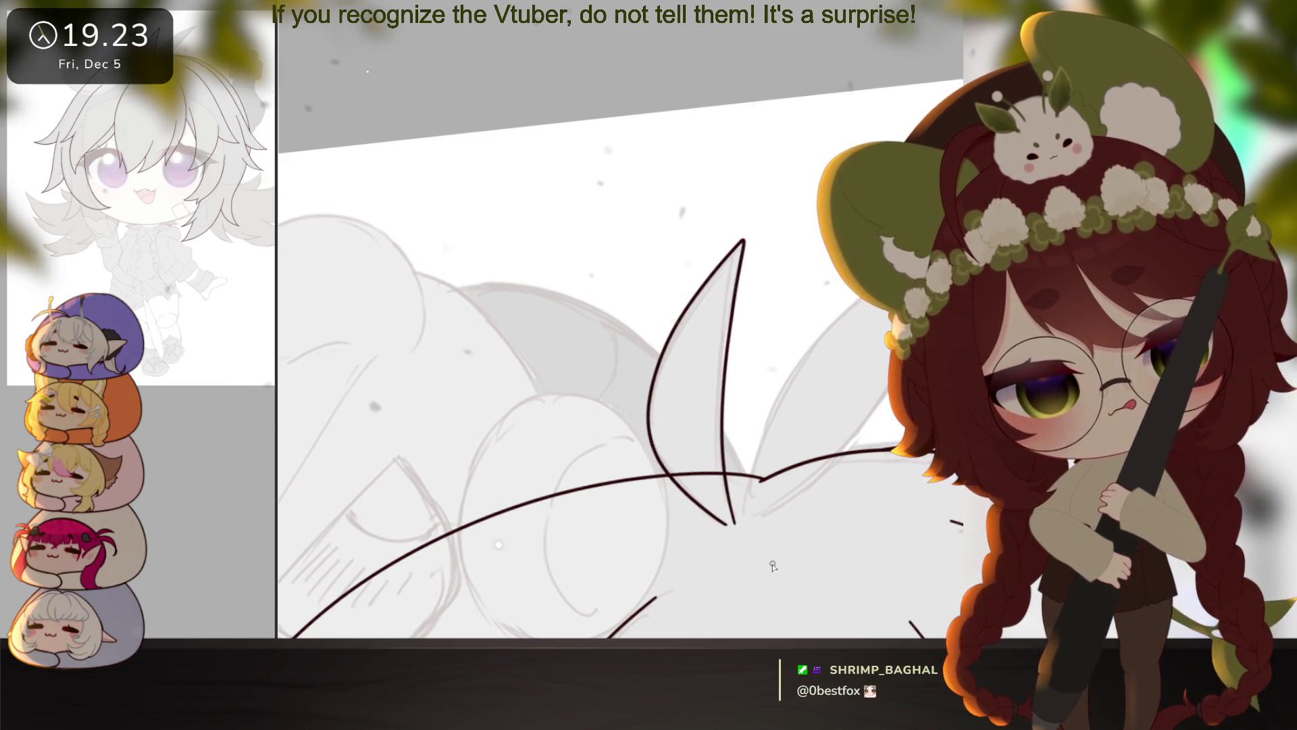
mouse_move(774, 566)
mouse_down()
mouse_move(722, 568)
mouse_move(719, 600)
mouse_up()
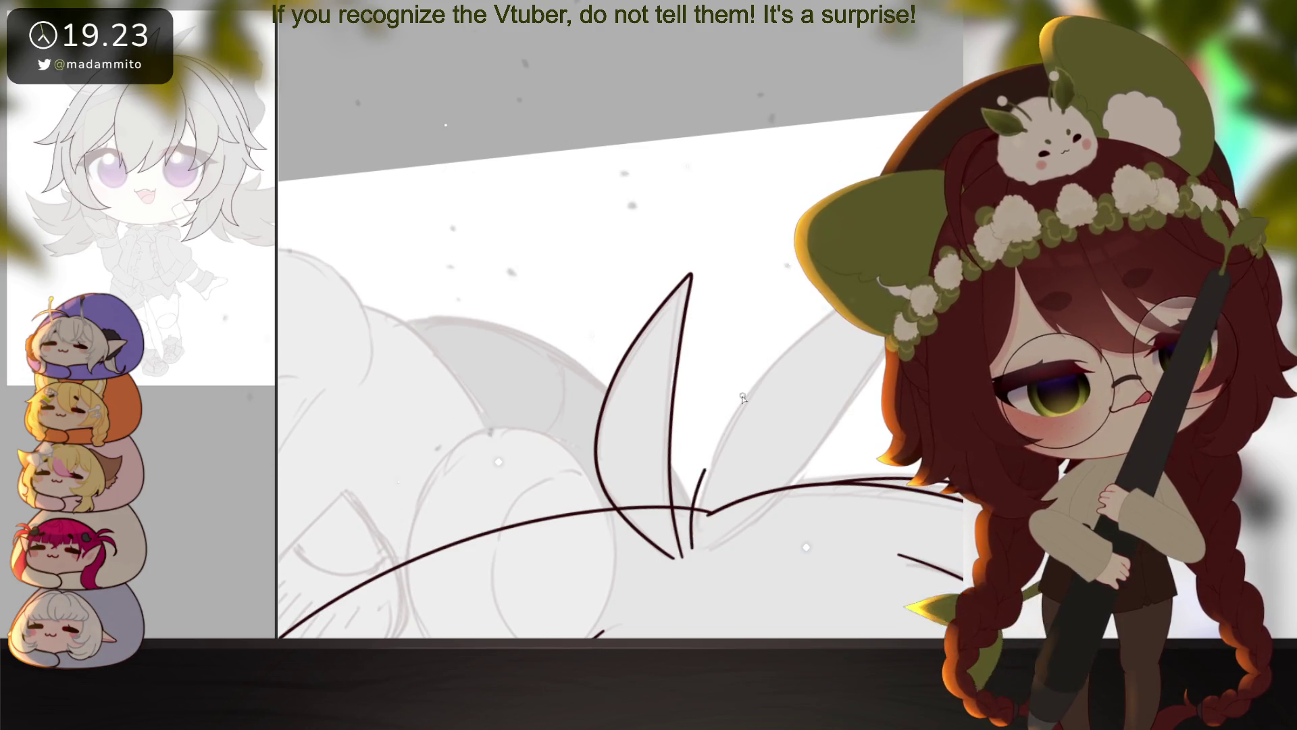
drag(877, 349, 809, 388)
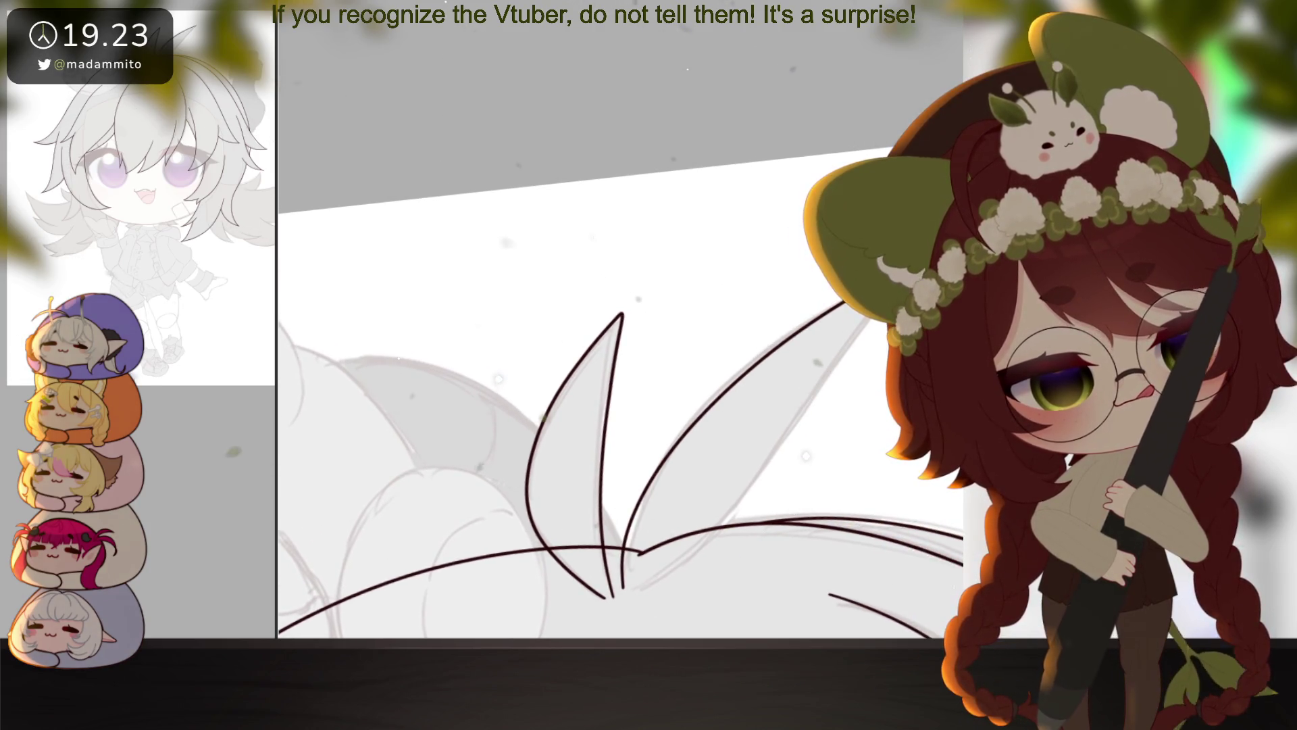
drag(868, 321, 692, 549)
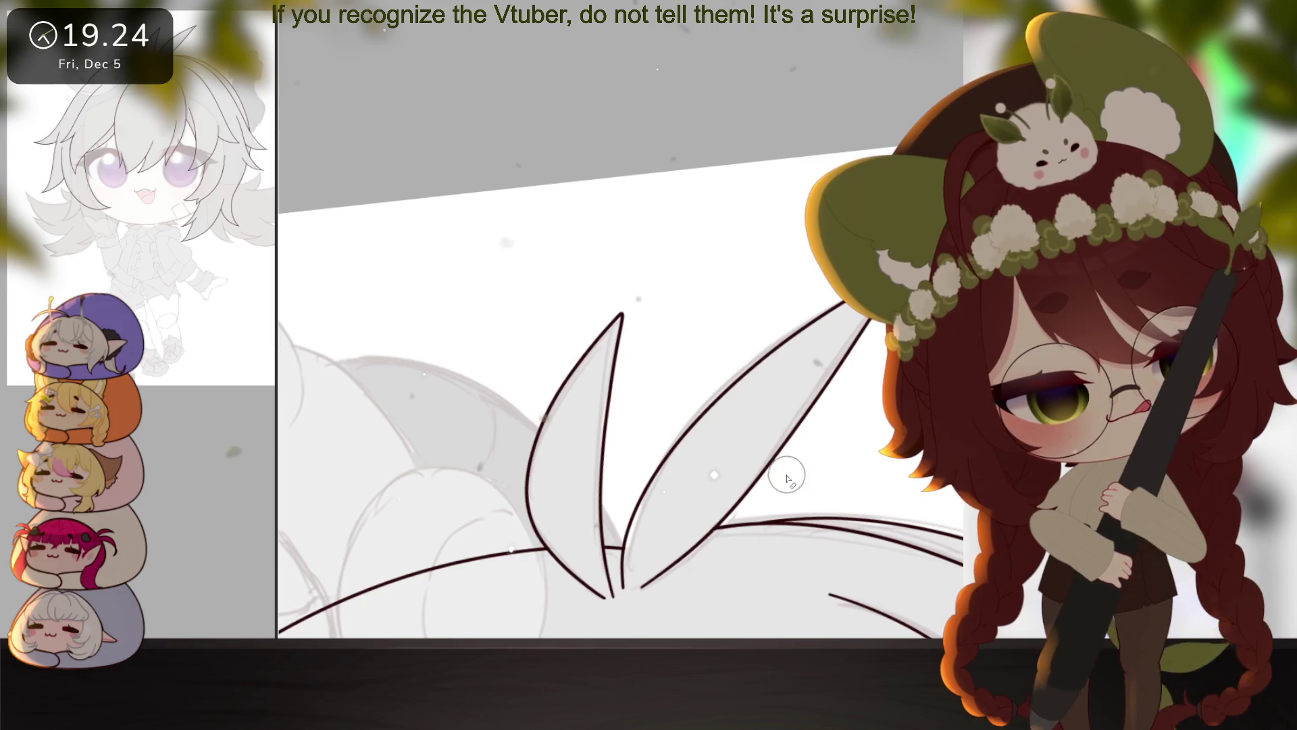
scroll(787, 478, down, 8)
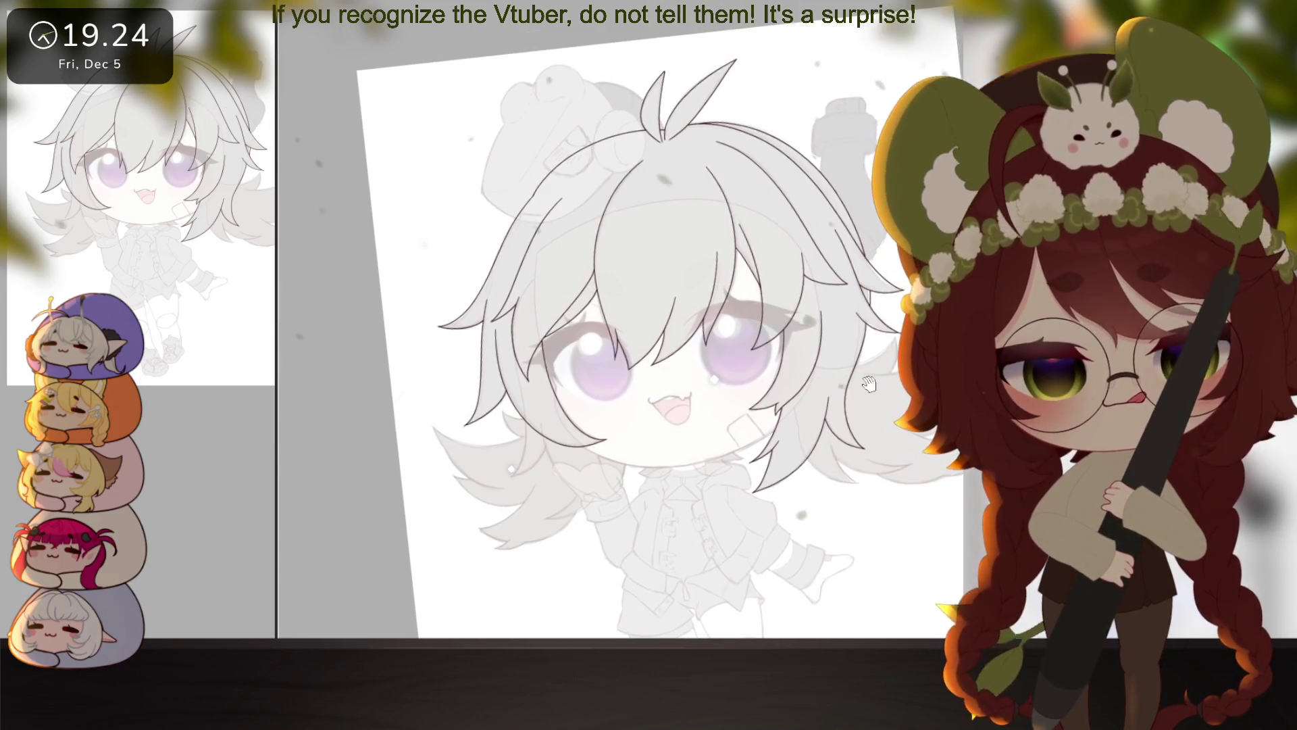
Step: Select the hair by inverting a magic-wand selection of its surroundings and fill it orange-brown
drag(868, 383, 897, 498)
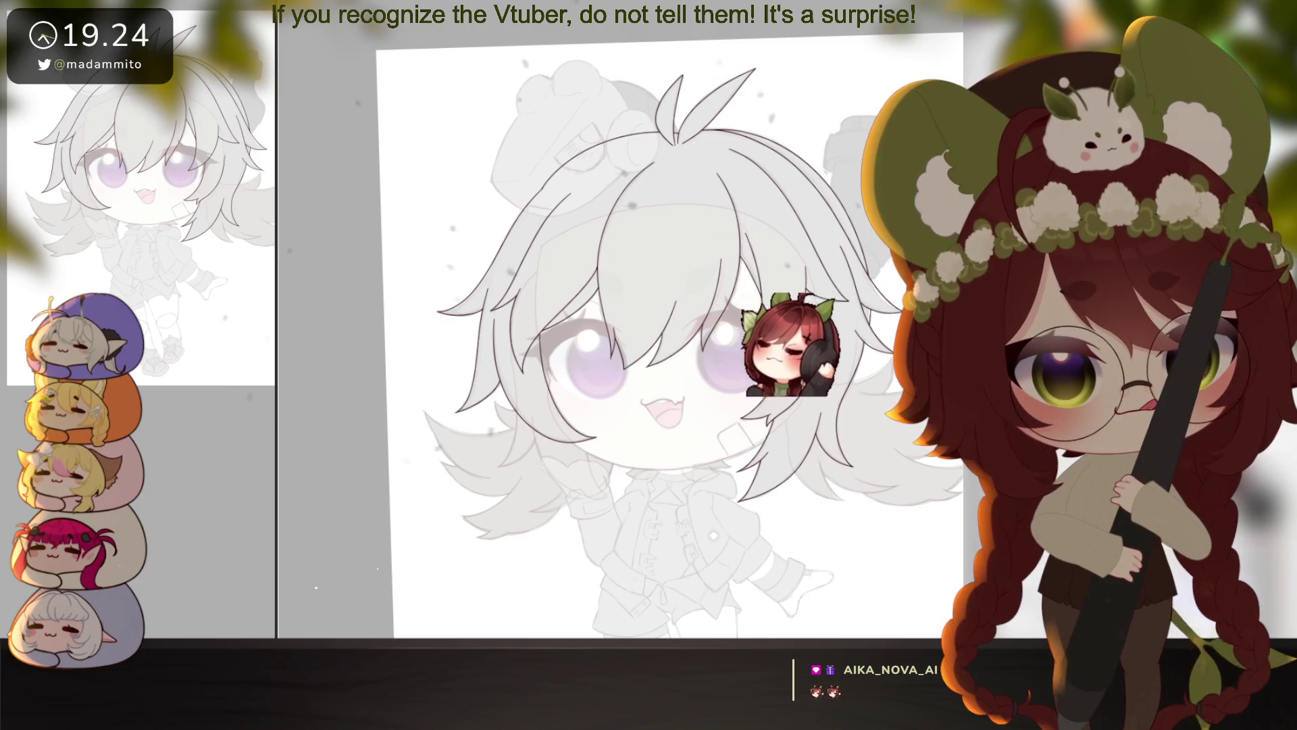
click(713, 488)
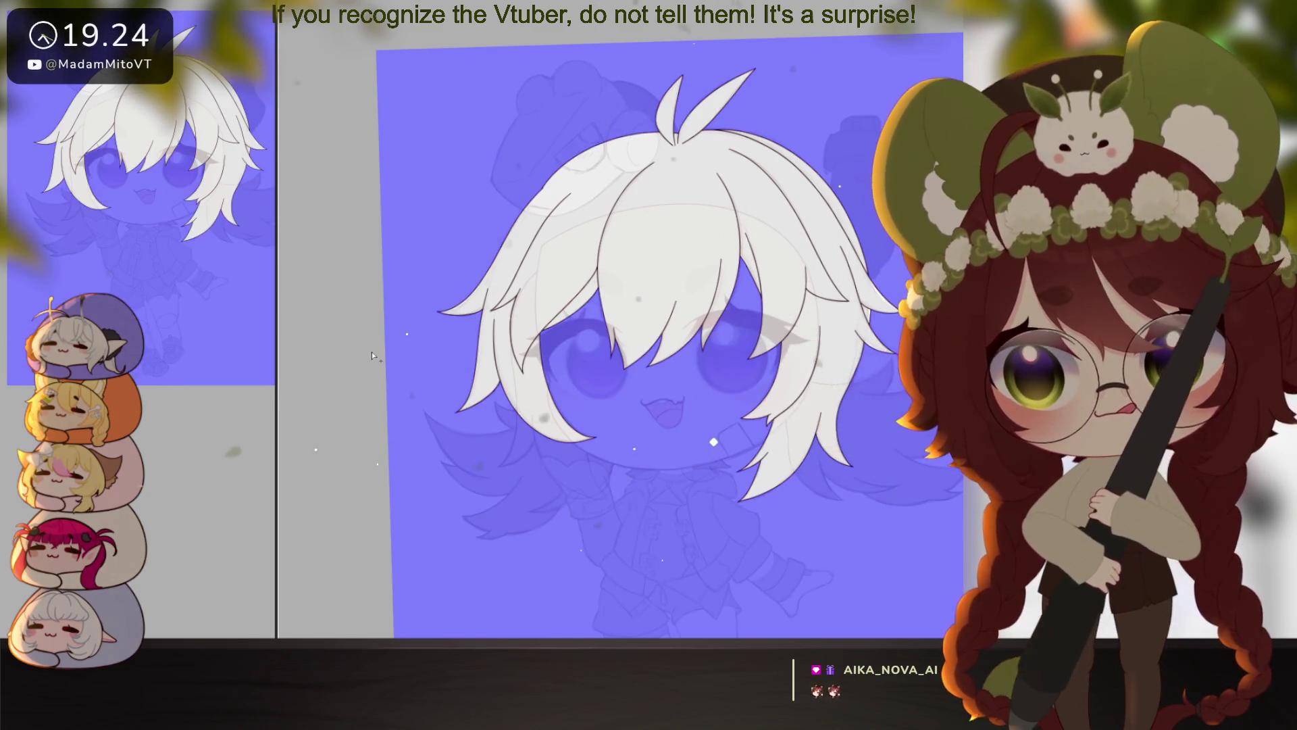
key(ctrl+i)
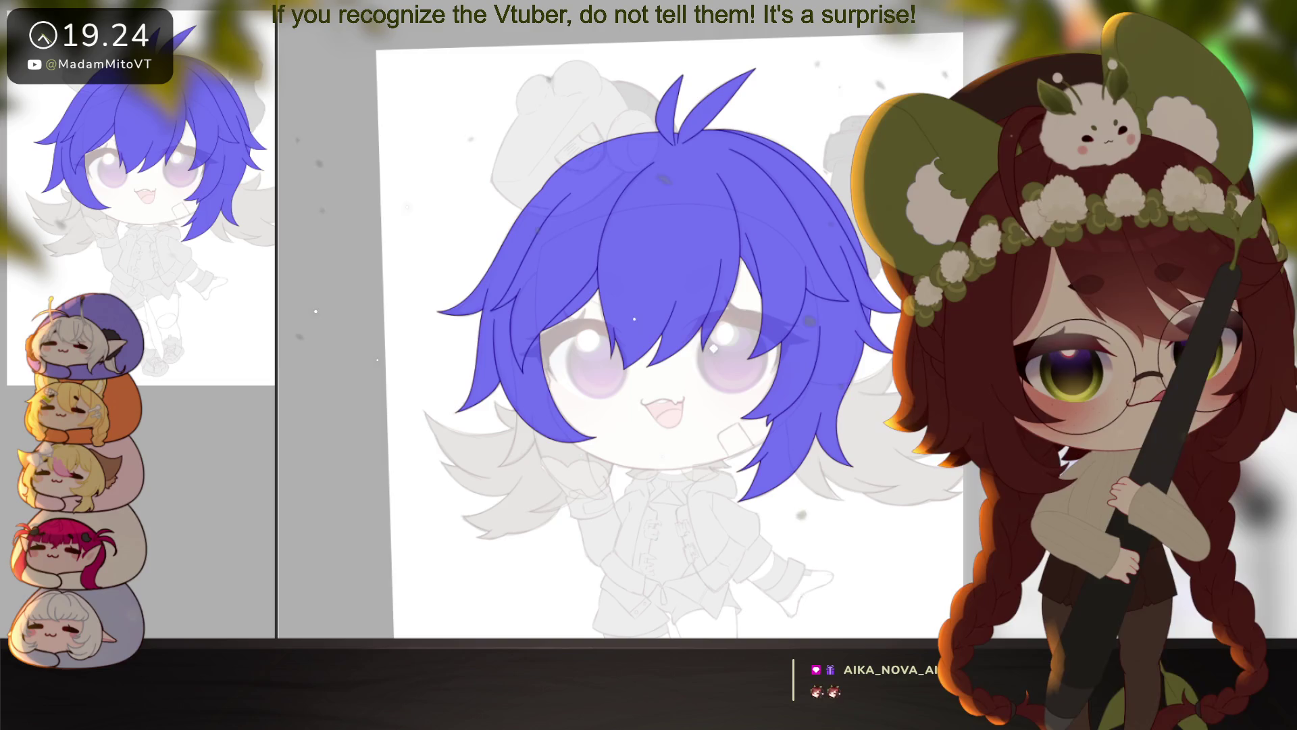
key(ctrl+d)
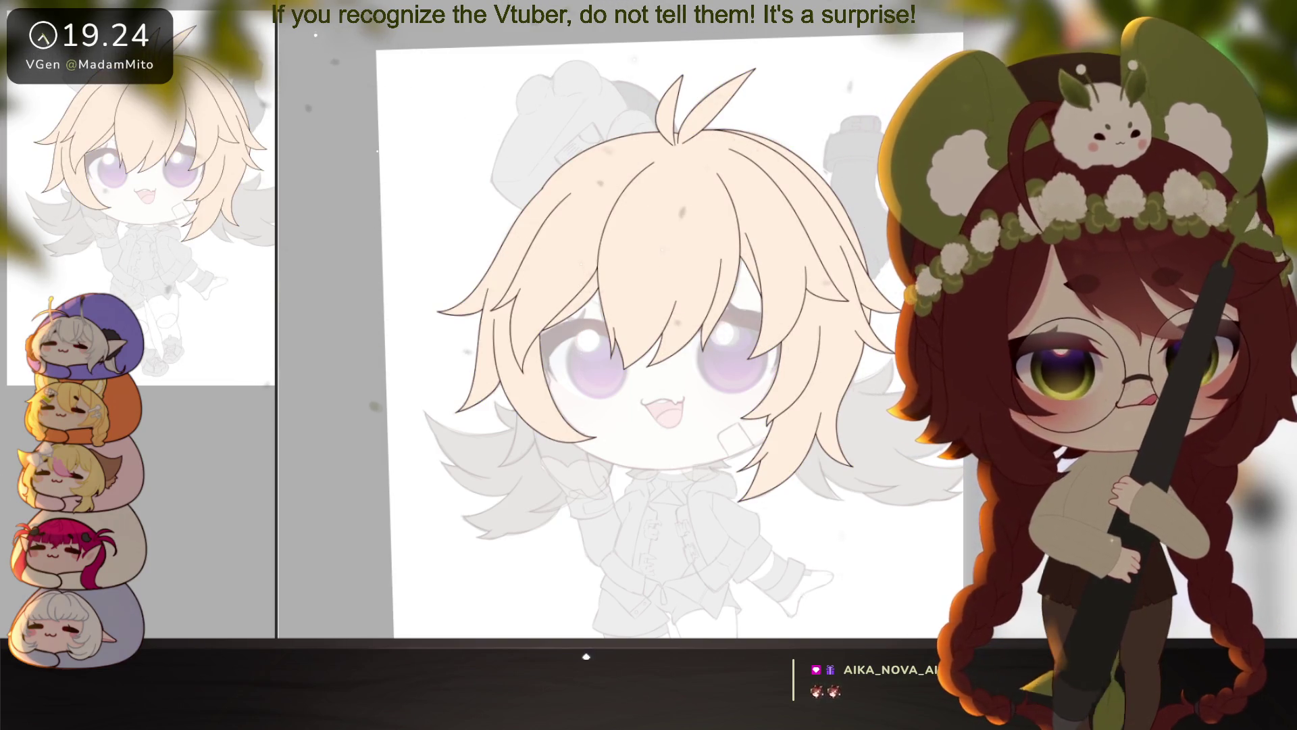
key(alt+BackSpace)
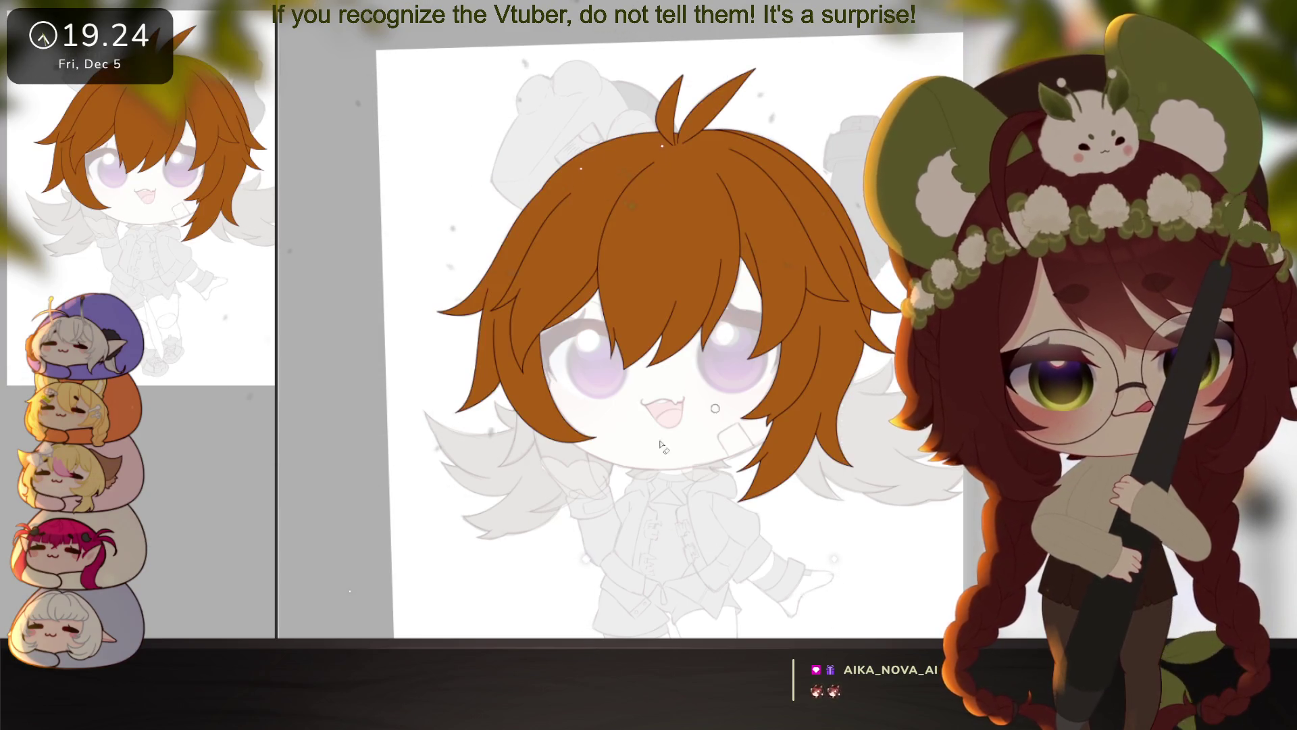
drag(660, 444, 729, 360)
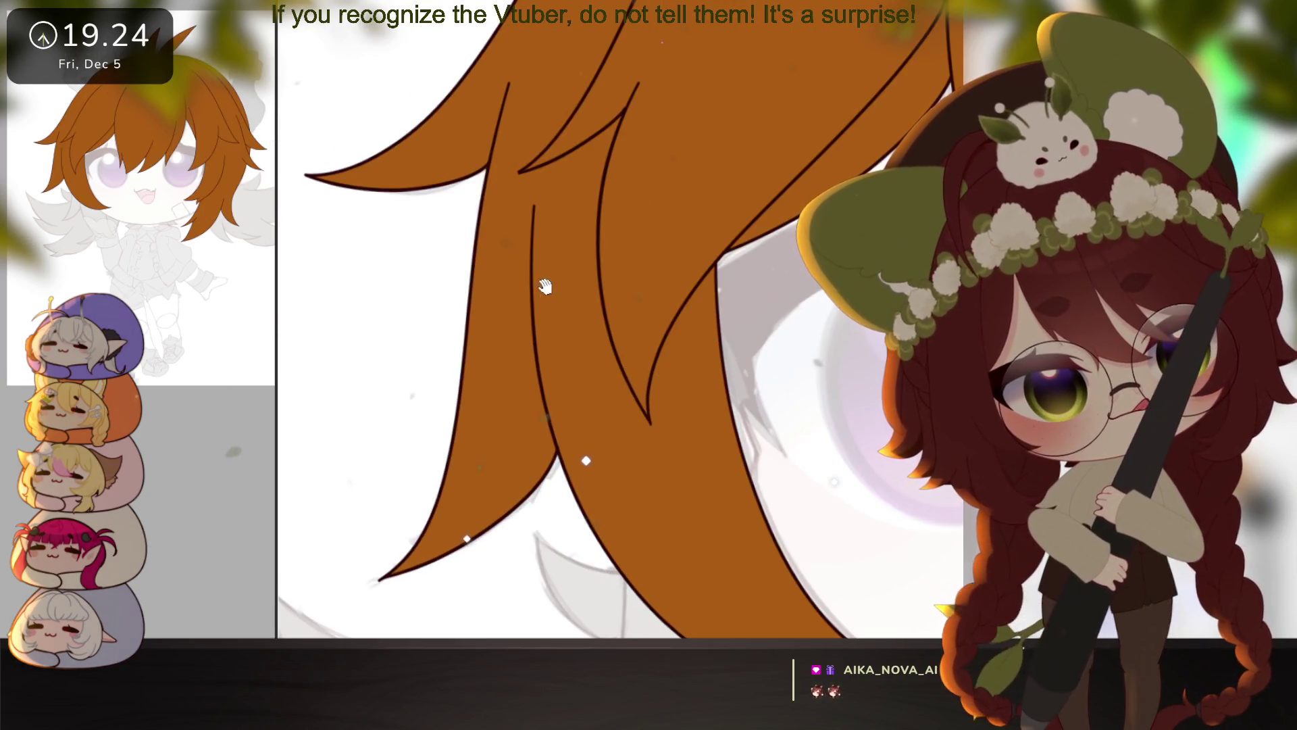
mouse_move(546, 286)
mouse_down()
mouse_move(628, 463)
mouse_move(540, 527)
mouse_move(515, 617)
mouse_move(715, 385)
mouse_move(792, 386)
mouse_move(653, 363)
mouse_up()
click(578, 427)
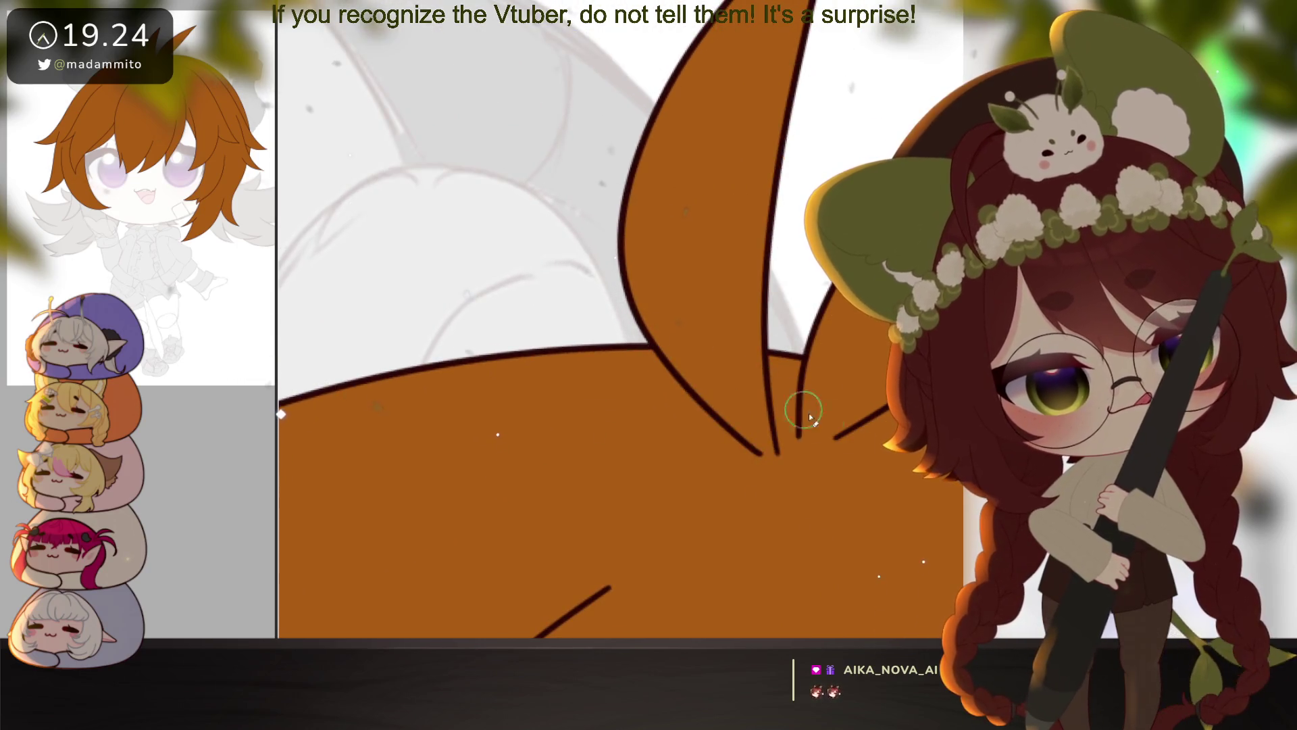
mouse_move(810, 416)
mouse_down()
mouse_move(649, 521)
mouse_move(704, 396)
mouse_up()
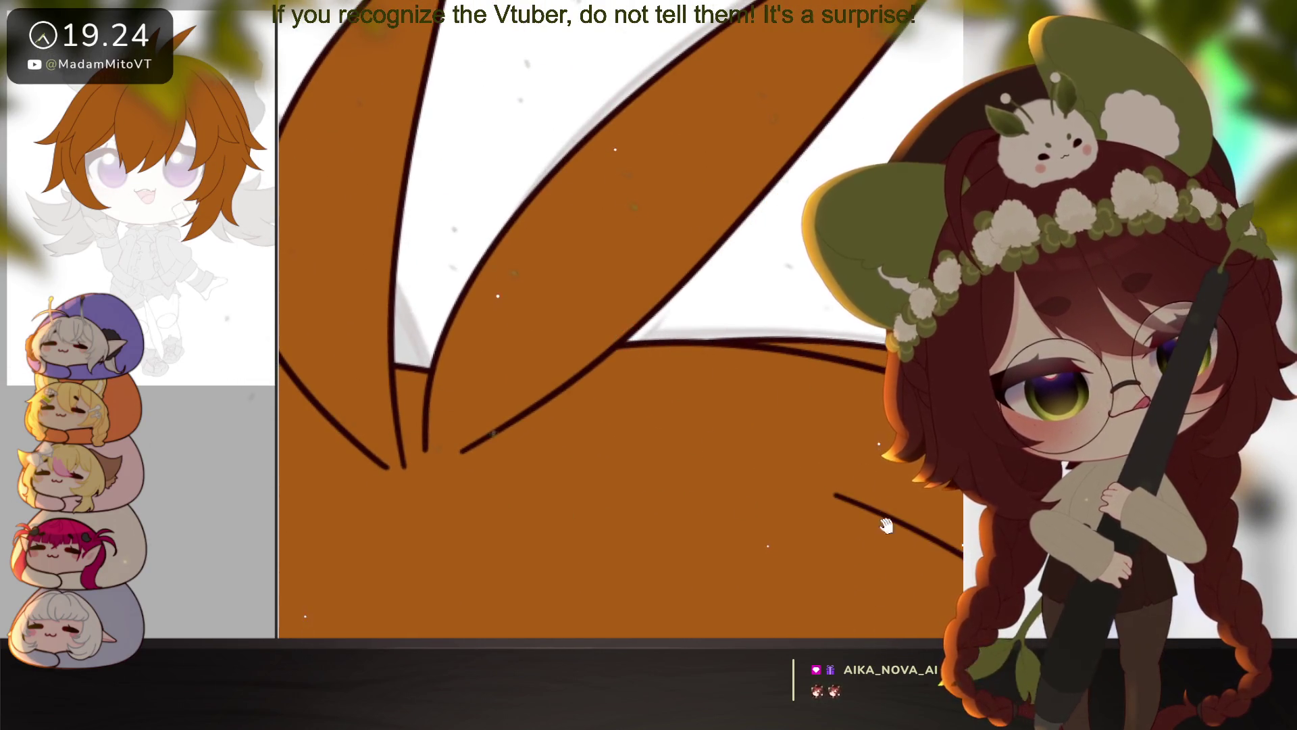
mouse_move(887, 526)
mouse_down()
mouse_move(730, 524)
mouse_move(718, 310)
mouse_move(608, 191)
mouse_move(743, 220)
mouse_move(825, 379)
mouse_move(709, 283)
mouse_move(645, 459)
mouse_move(675, 318)
mouse_move(716, 351)
mouse_move(730, 448)
mouse_move(678, 418)
mouse_move(766, 331)
mouse_up()
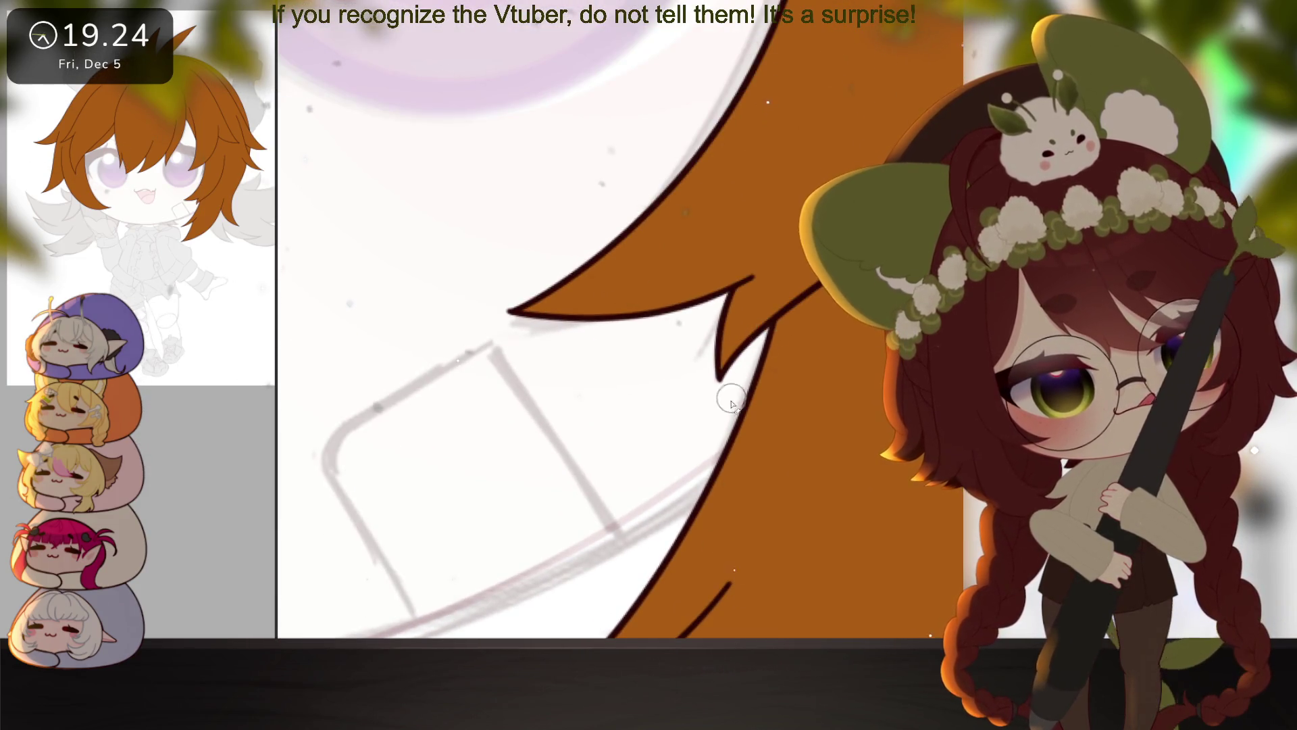
mouse_move(731, 403)
mouse_down()
mouse_move(819, 318)
mouse_move(825, 370)
mouse_up()
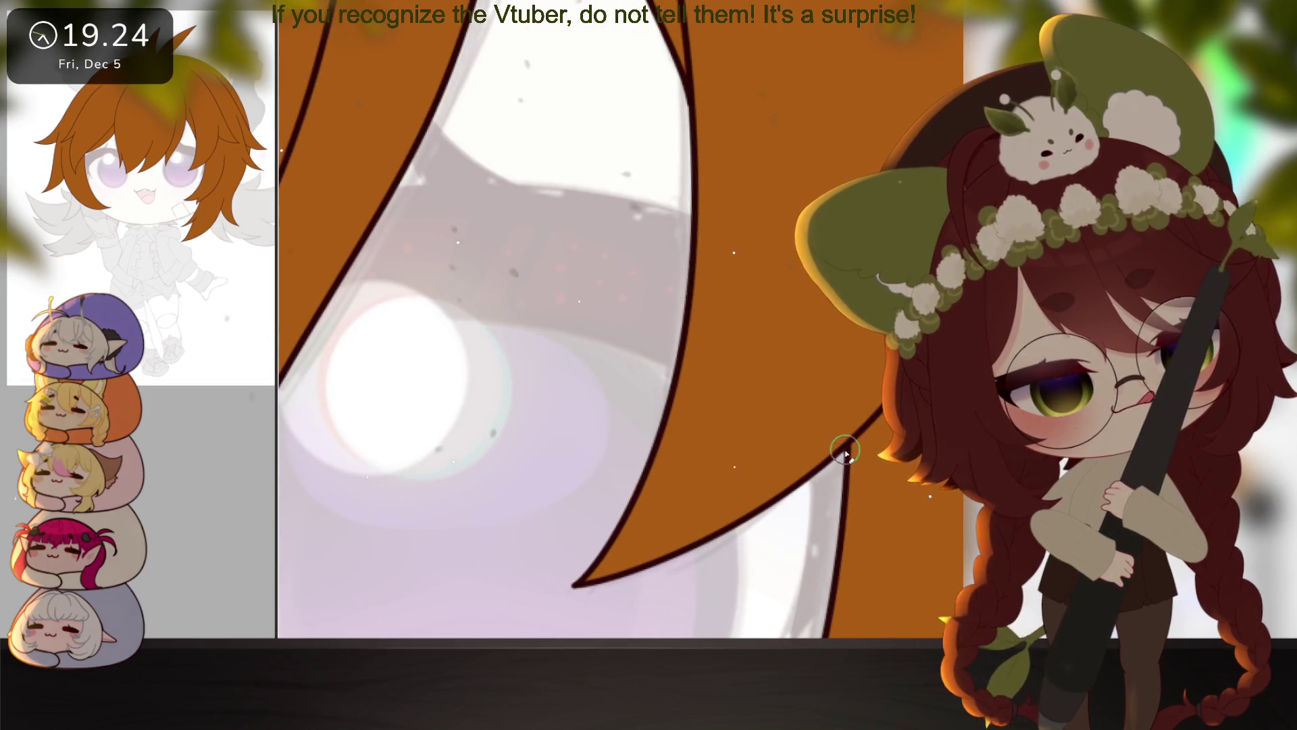
mouse_move(765, 481)
mouse_down()
mouse_move(706, 317)
mouse_move(675, 353)
mouse_move(695, 284)
mouse_move(733, 343)
mouse_up()
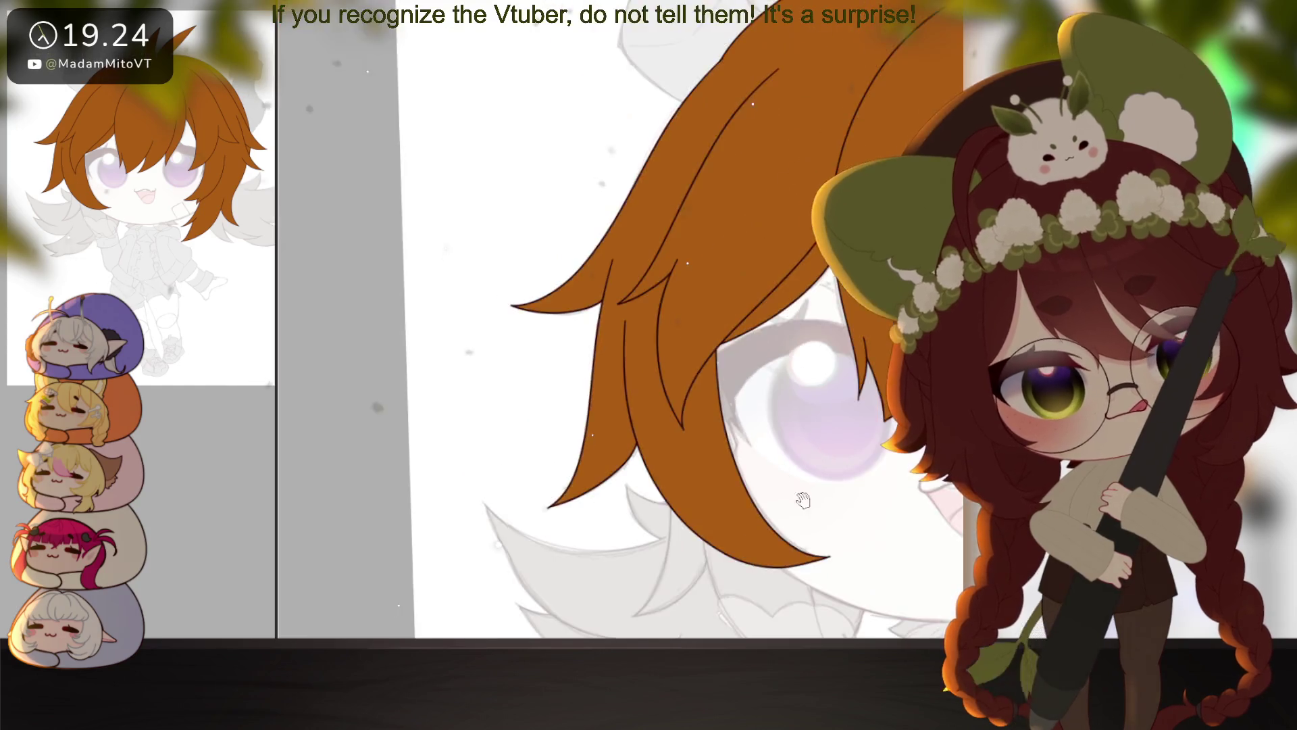